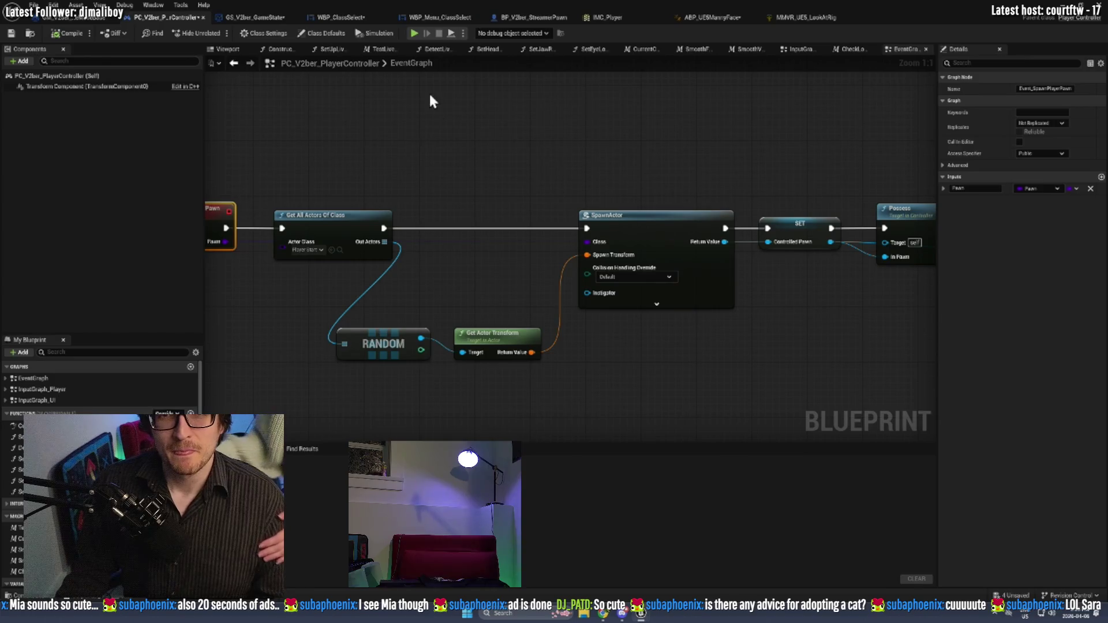
Zoom out over the PC_V2ber_PlayerController graph, then switch to WBP_ClassSelect's event graph.
{"action": "scroll", "coordinate": [417, 211], "scroll_direction": "down", "scroll_amount": 2}
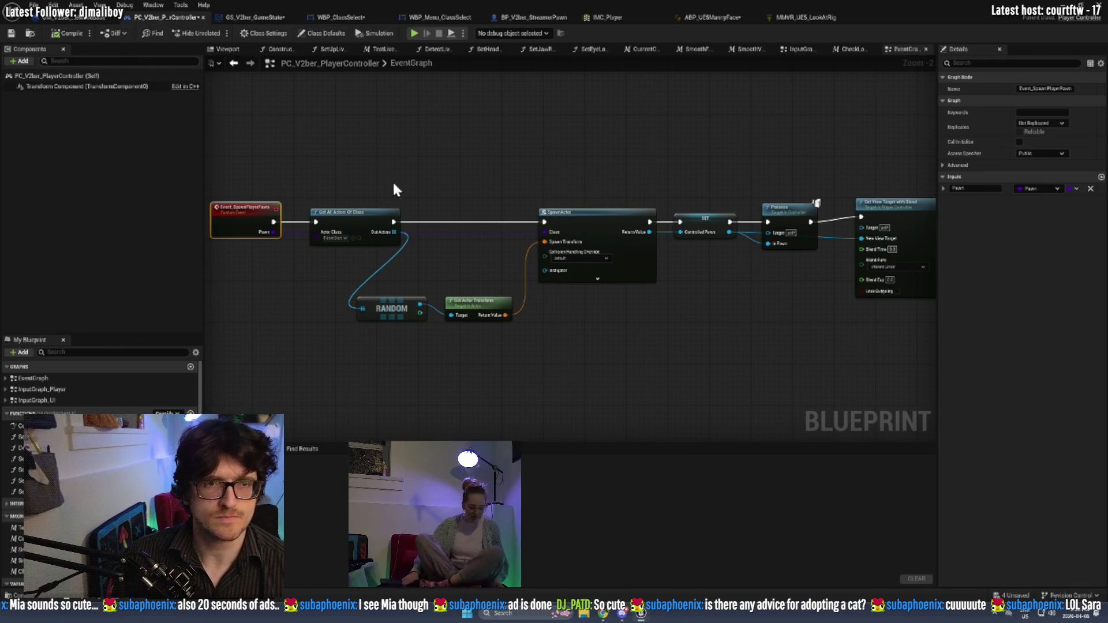
{"action": "left_click", "coordinate": [345, 17]}
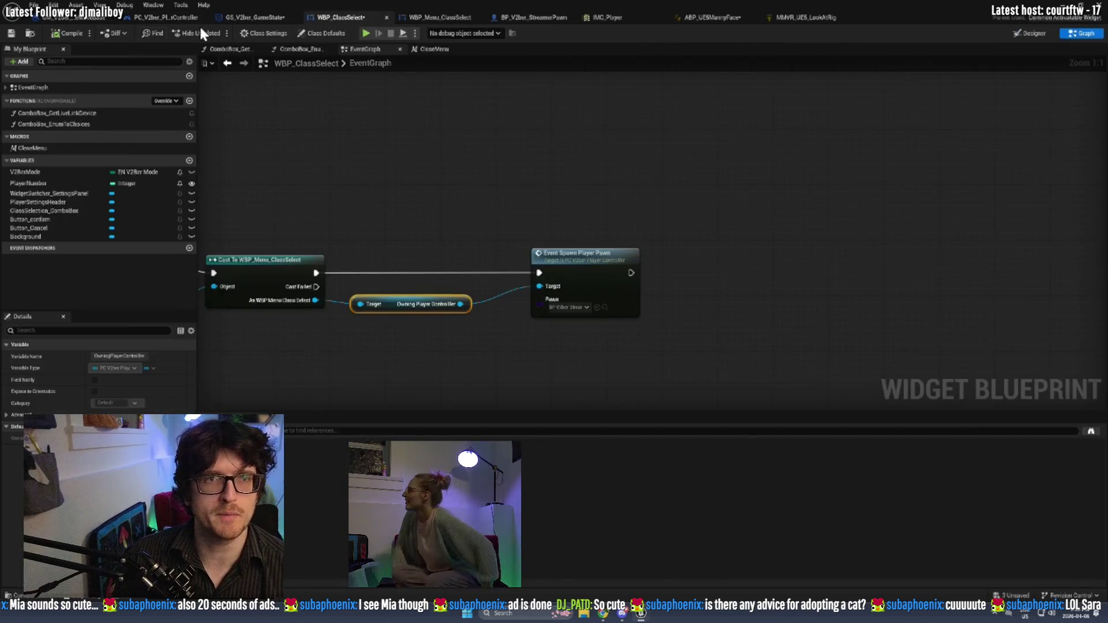
Save WBP_ClassSelect and pan to the Switch on EN_V2berMode and Close Menu nodes.
{"action": "key", "text": "ctrl+s"}
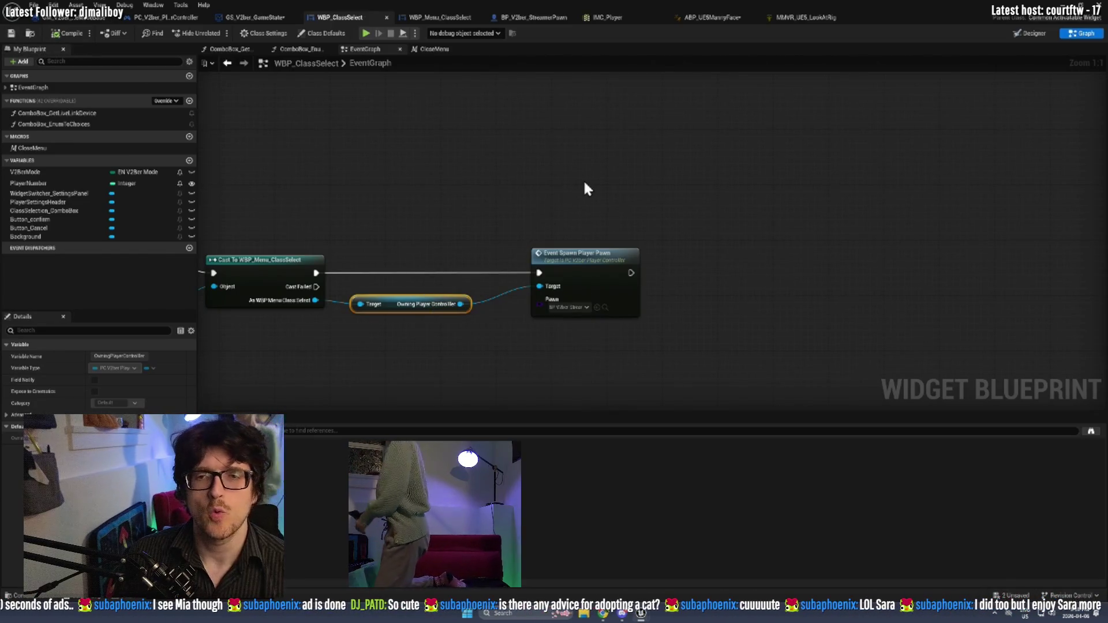
{"action": "left_click", "coordinate": [435, 311]}
{"action": "left_click_drag", "start_coordinate": [434, 305], "coordinate": [708, 270]}
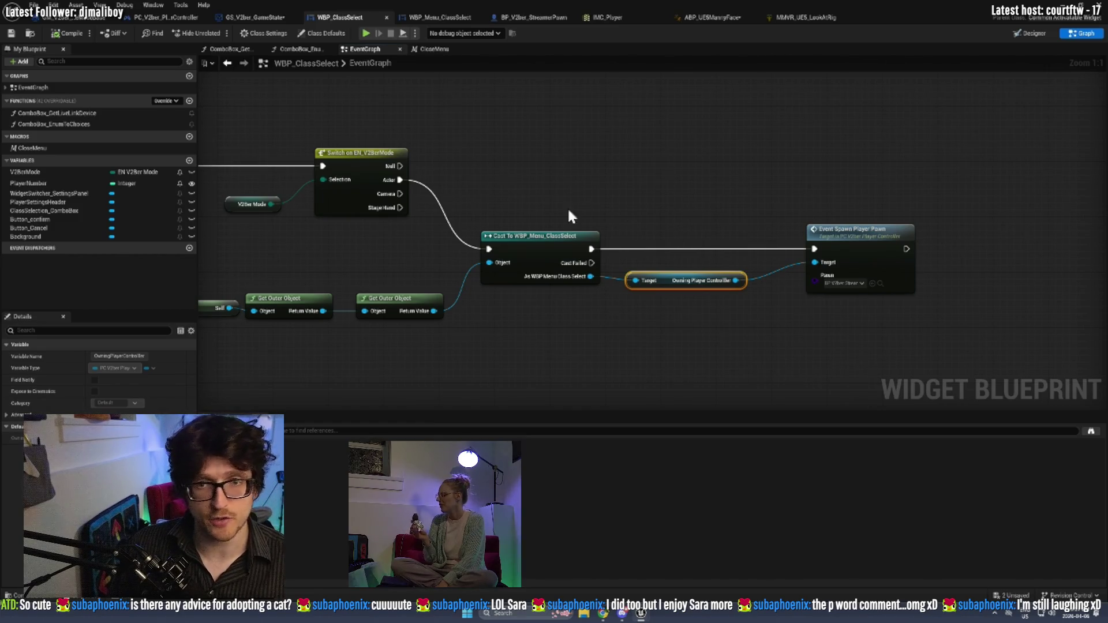
{"action": "left_click_drag", "start_coordinate": [450, 321], "coordinate": [570, 322]}
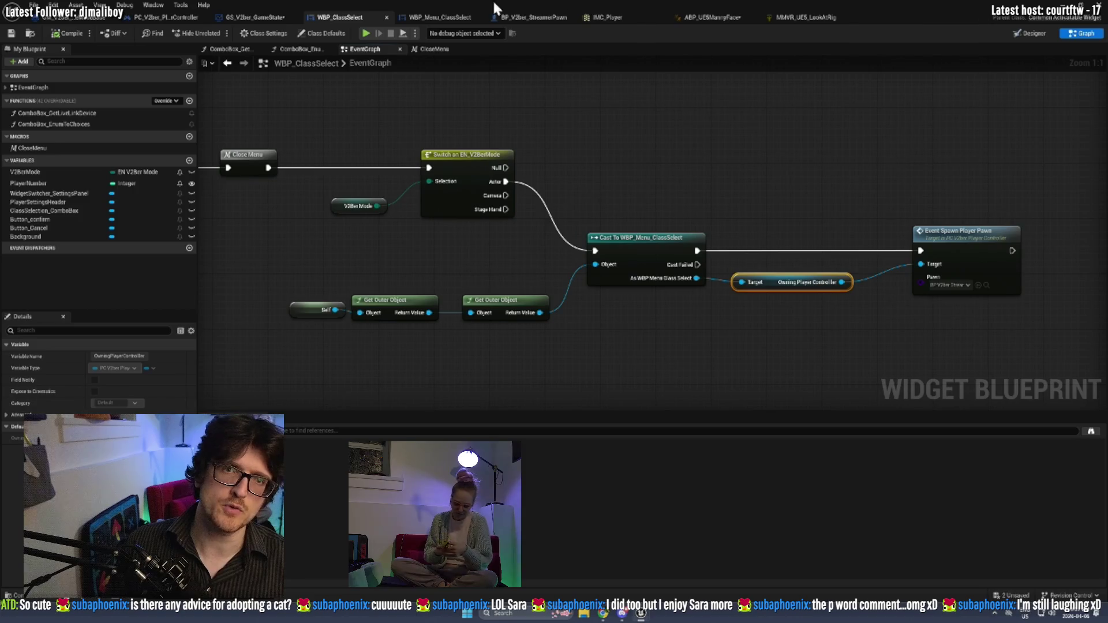
Review the WBP_Menu_ClassSelect graph, then return to WBP_ClassSelect to add a node.
{"action": "left_click", "coordinate": [457, 18]}
{"action": "scroll", "coordinate": [673, 217], "scroll_direction": "down", "scroll_amount": 4}
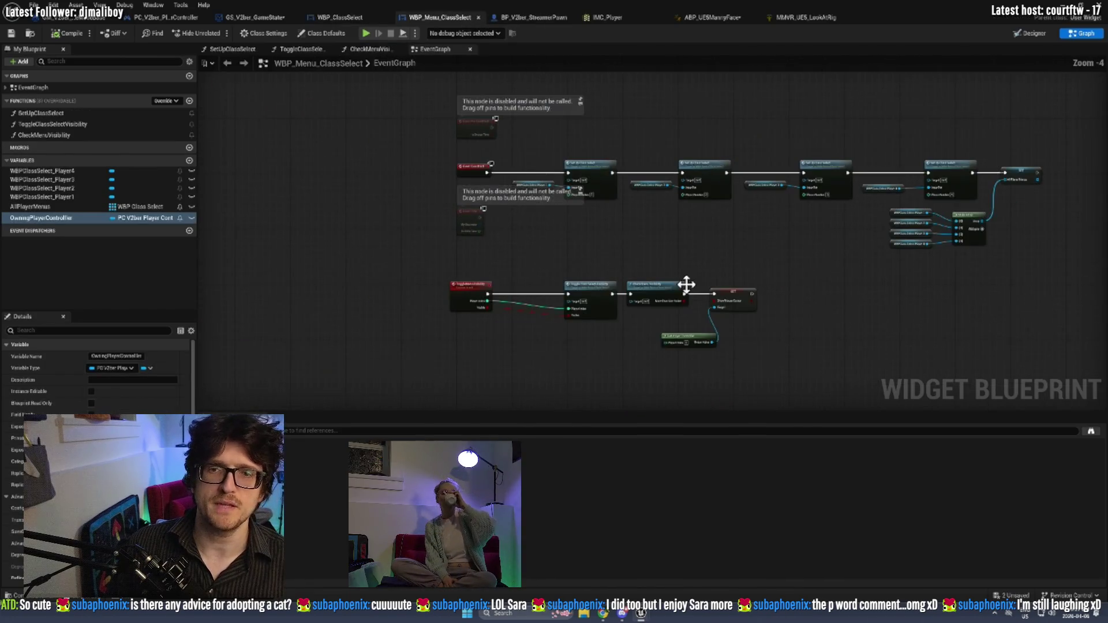
{"action": "scroll", "coordinate": [607, 292], "scroll_direction": "up", "scroll_amount": 4}
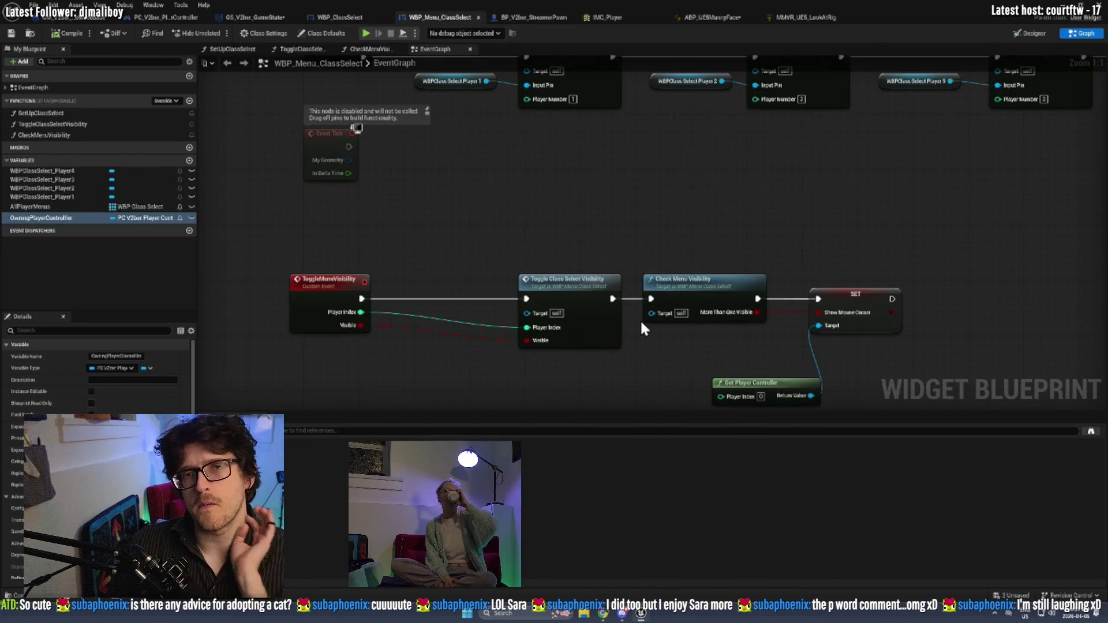
{"action": "left_click", "coordinate": [346, 17]}
{"action": "right_click", "coordinate": [683, 198]}
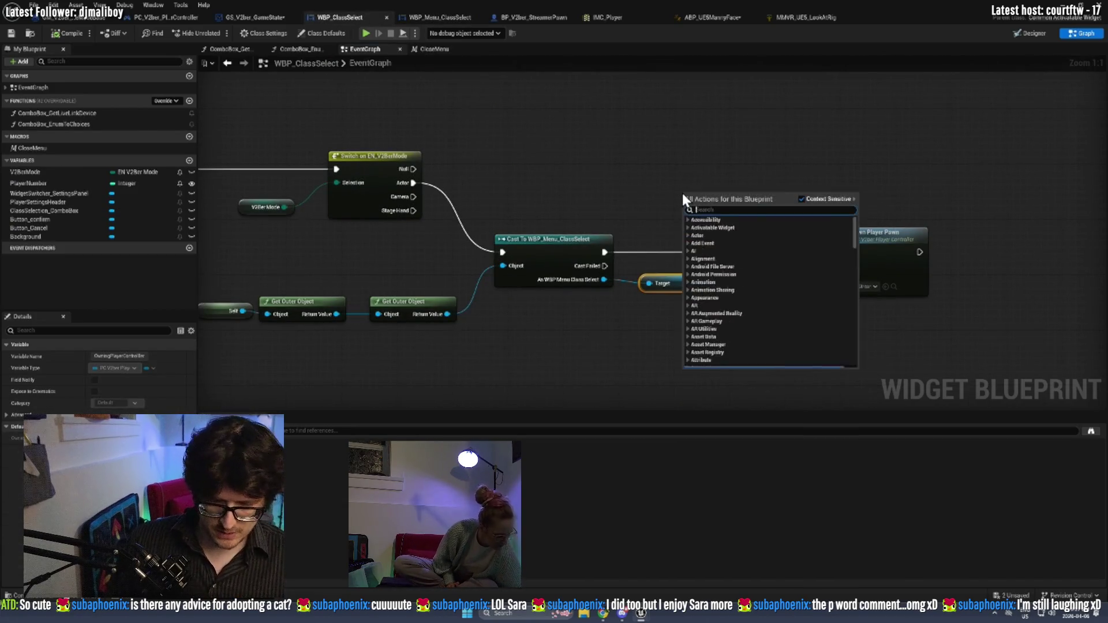
Place a Get Game State node and feed its Return Value into a new Cast To GS_V2ber_GameState.
{"action": "type", "text": "get game state"}
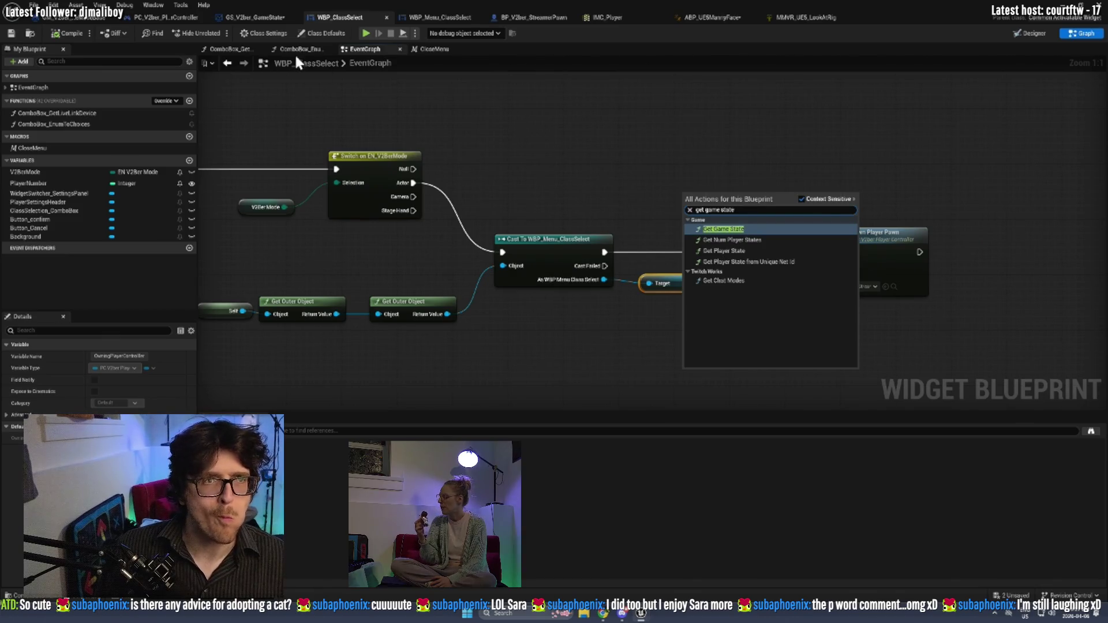
{"action": "left_click", "coordinate": [732, 230]}
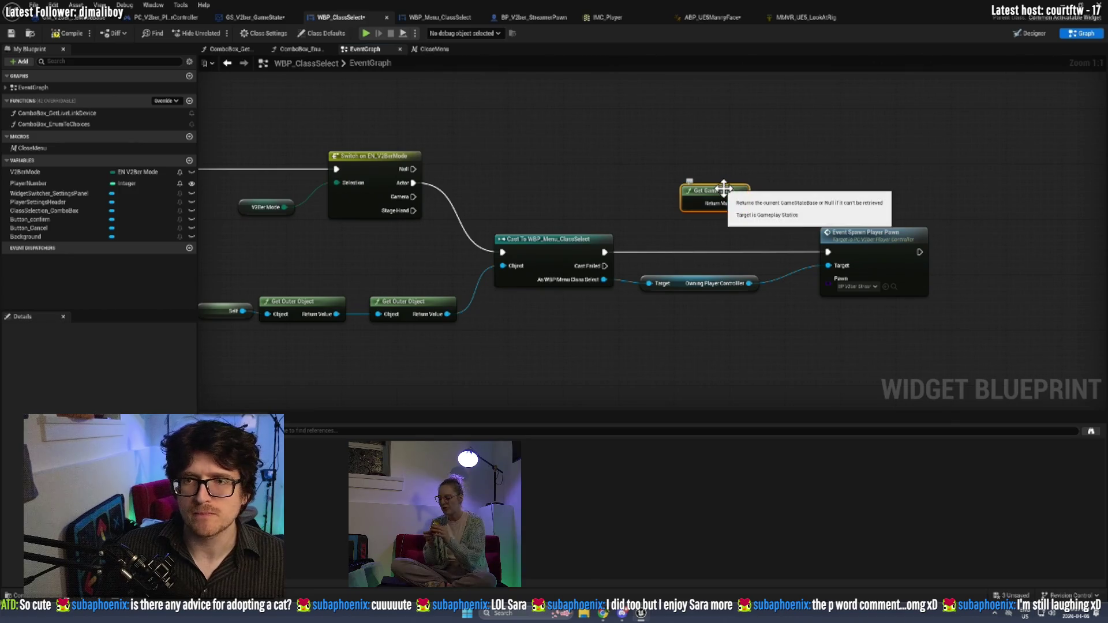
{"action": "left_click_drag", "start_coordinate": [740, 202], "coordinate": [779, 188]}
{"action": "type", "text": "cast"}
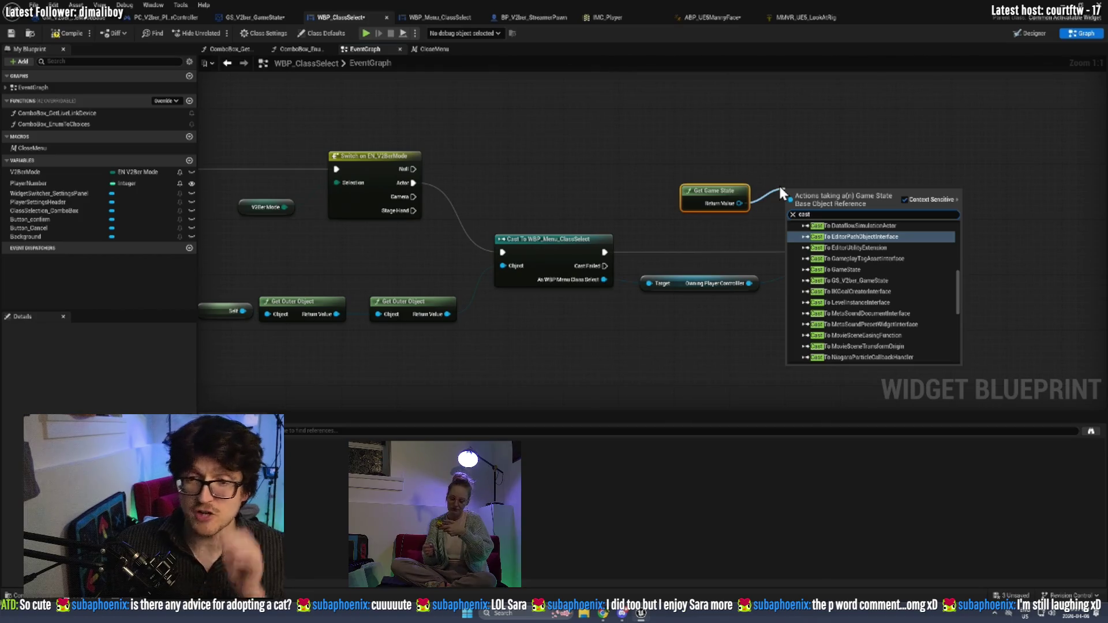
{"action": "type", "text": " v2b"}
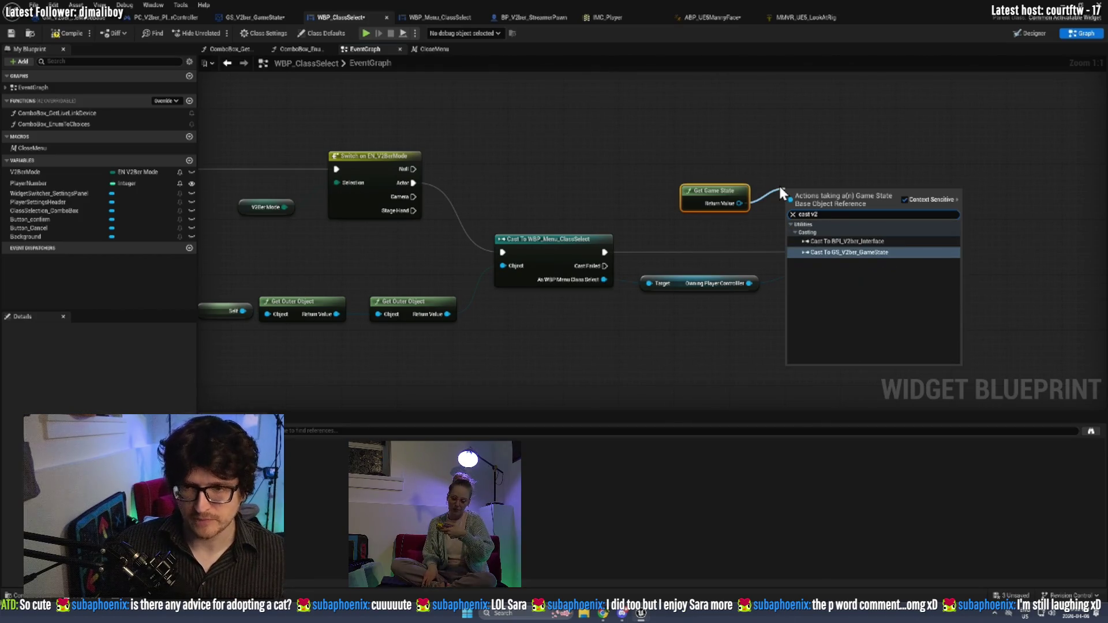
{"action": "key", "text": "Return"}
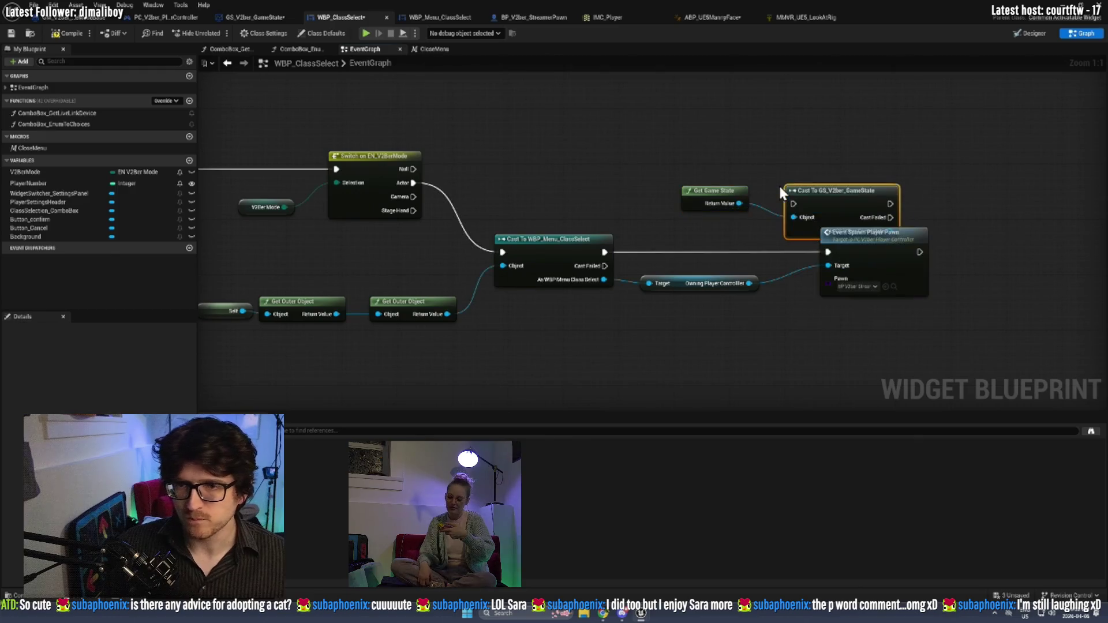
{"action": "mouse_move", "coordinate": [815, 186]}
{"action": "left_mouse_down"}
{"action": "mouse_move", "coordinate": [808, 164]}
{"action": "mouse_move", "coordinate": [809, 176]}
{"action": "left_mouse_up"}
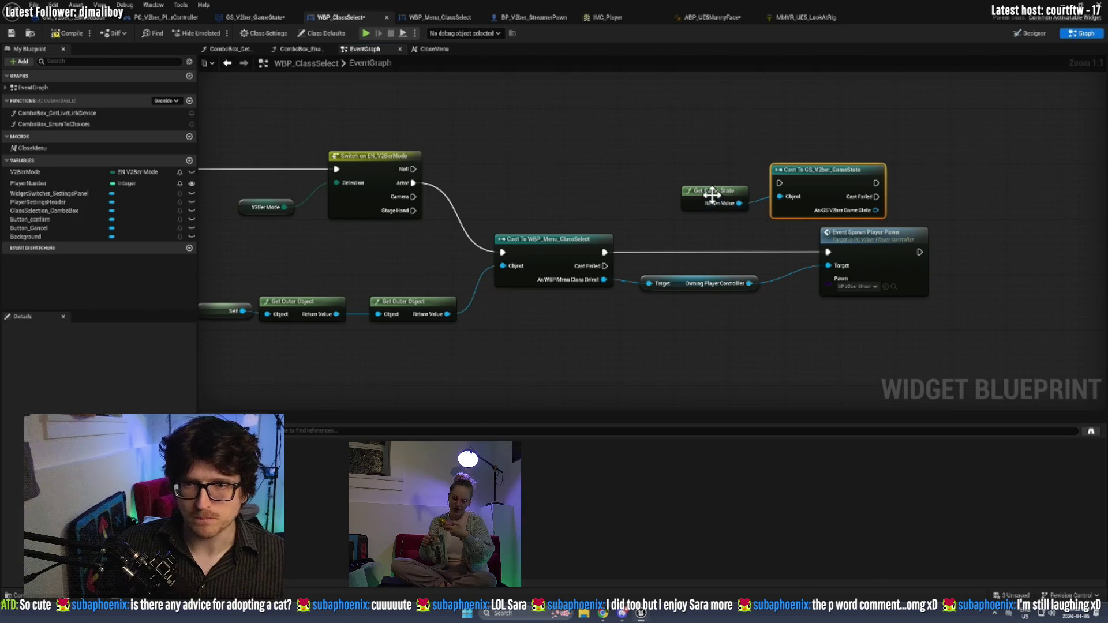
{"action": "scroll", "coordinate": [705, 231], "scroll_direction": "down", "scroll_amount": 1}
{"action": "scroll", "coordinate": [705, 234], "scroll_direction": "down", "scroll_amount": 4}
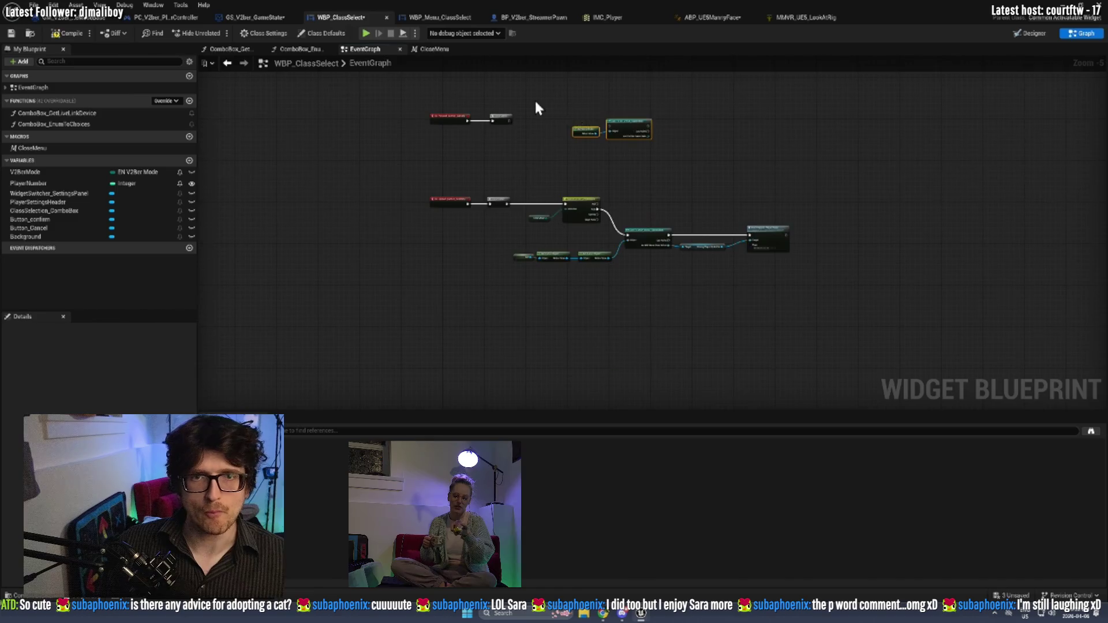
Move the Get Game State and cast nodes up beside the Combo Box Enum to Choices group.
{"action": "scroll", "coordinate": [535, 98], "scroll_direction": "up", "scroll_amount": 4}
{"action": "left_click_drag", "start_coordinate": [534, 99], "coordinate": [657, 283]}
{"action": "scroll", "coordinate": [658, 283], "scroll_direction": "down", "scroll_amount": 5}
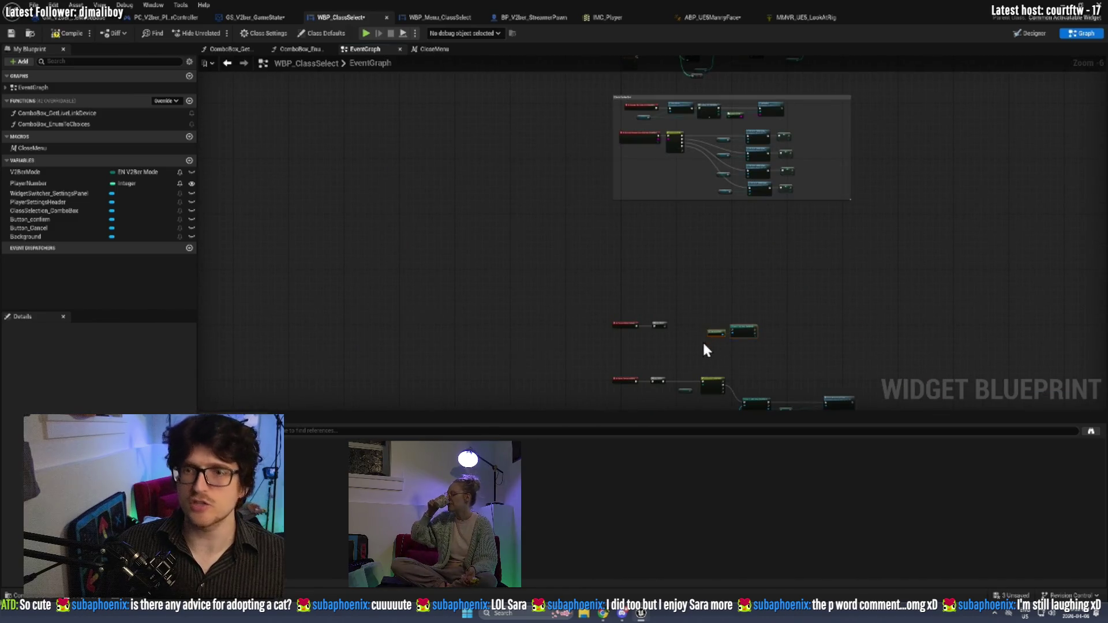
{"action": "mouse_move", "coordinate": [740, 331]}
{"action": "left_mouse_down"}
{"action": "mouse_move", "coordinate": [743, 51]}
{"action": "mouse_move", "coordinate": [835, 137]}
{"action": "mouse_move", "coordinate": [861, 138]}
{"action": "left_mouse_up"}
{"action": "left_click_drag", "start_coordinate": [814, 91], "coordinate": [814, 205]}
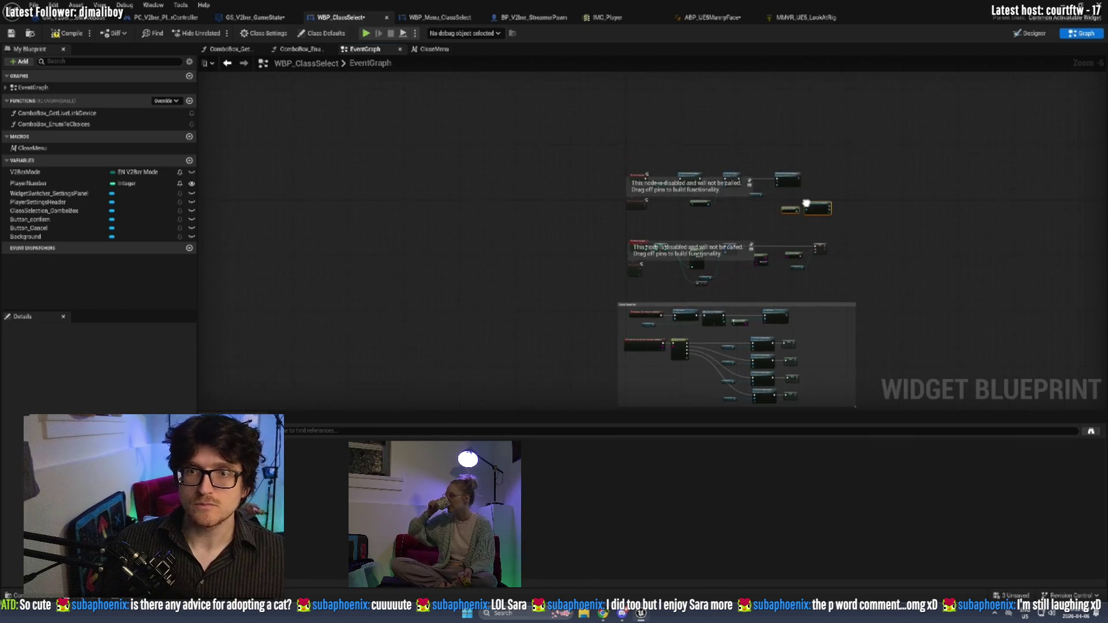
{"action": "scroll", "coordinate": [651, 182], "scroll_direction": "up", "scroll_amount": 4}
{"action": "mouse_move", "coordinate": [908, 211]}
{"action": "left_mouse_down"}
{"action": "mouse_move", "coordinate": [836, 237]}
{"action": "mouse_move", "coordinate": [634, 257]}
{"action": "left_mouse_up"}
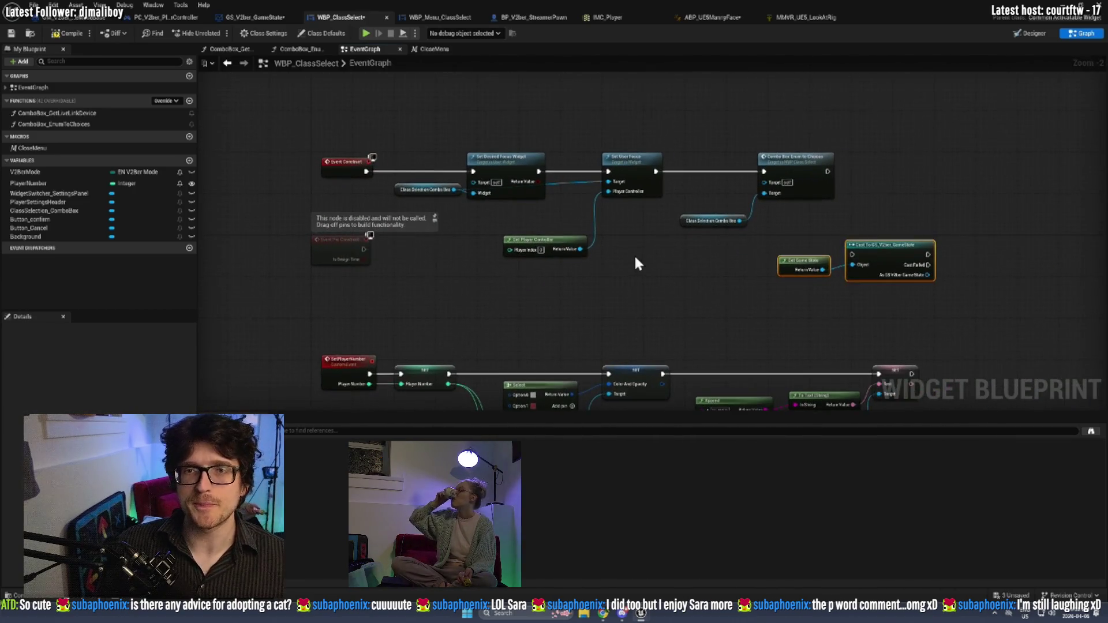
{"action": "left_click_drag", "start_coordinate": [562, 237], "coordinate": [561, 221]}
{"action": "mouse_move", "coordinate": [779, 318]}
{"action": "left_mouse_down"}
{"action": "mouse_move", "coordinate": [882, 244]}
{"action": "mouse_move", "coordinate": [967, 161]}
{"action": "mouse_move", "coordinate": [978, 172]}
{"action": "left_mouse_up"}
{"action": "left_click", "coordinate": [866, 168]}
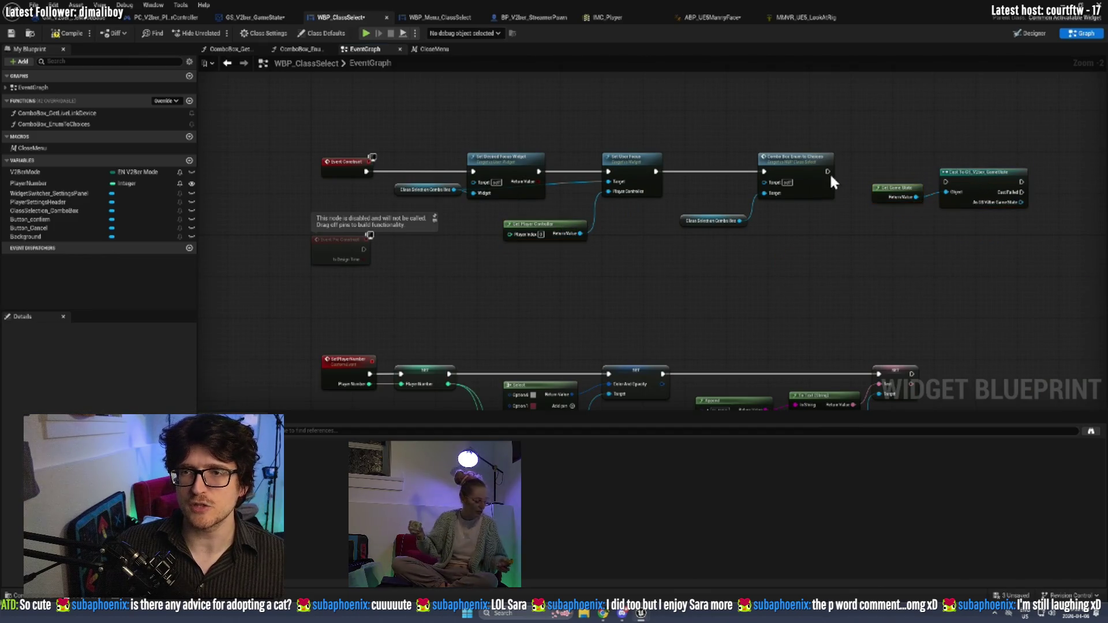
Run the cast after Combo Box Enum to Choices, promote its output to a variable, and save.
{"action": "mouse_move", "coordinate": [827, 172]}
{"action": "left_mouse_down"}
{"action": "mouse_move", "coordinate": [957, 184]}
{"action": "mouse_move", "coordinate": [945, 181]}
{"action": "left_mouse_up"}
{"action": "mouse_move", "coordinate": [805, 198]}
{"action": "left_mouse_down"}
{"action": "mouse_move", "coordinate": [871, 196]}
{"action": "mouse_move", "coordinate": [878, 182]}
{"action": "left_mouse_up"}
{"action": "left_click", "coordinate": [904, 232]}
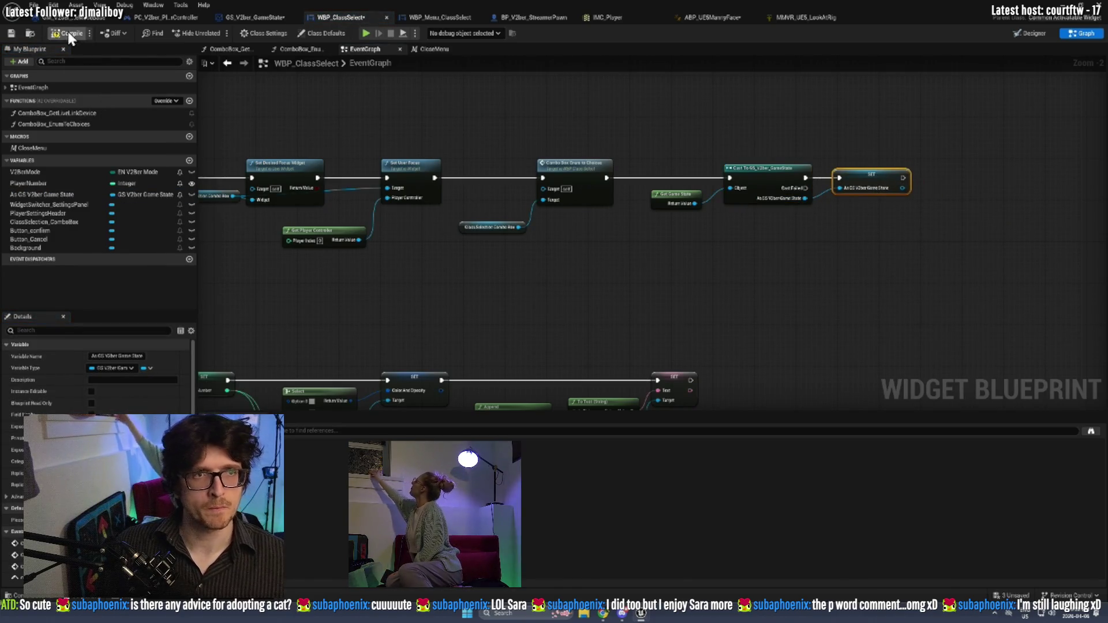
{"action": "left_click", "coordinate": [10, 34]}
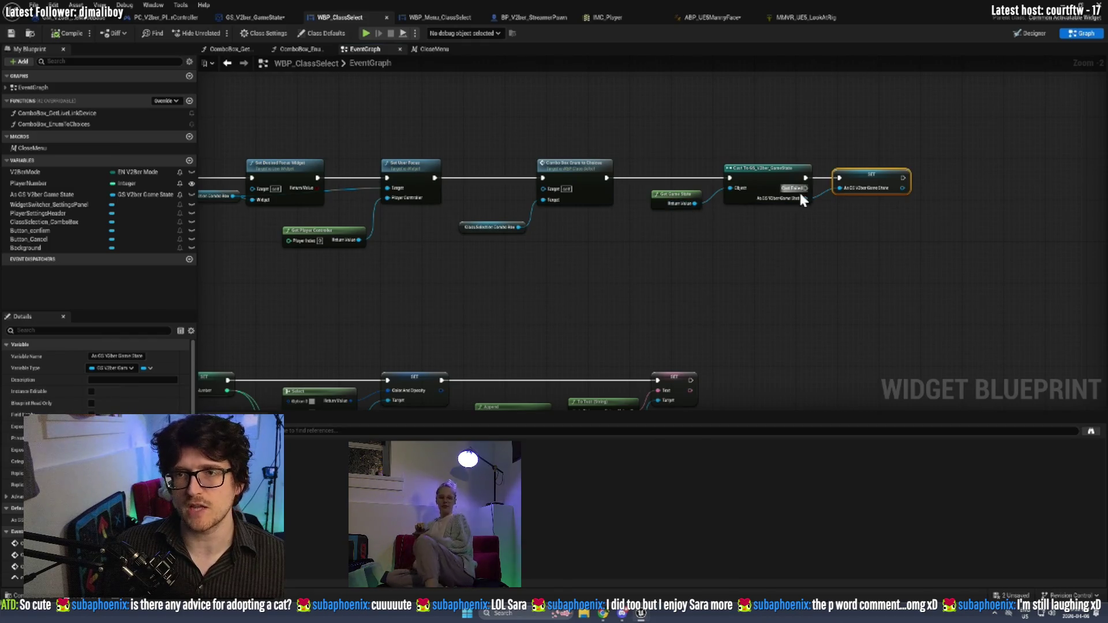
Compile the widget and delete the Event Spawn Player Pawn node.
{"action": "left_click", "coordinate": [675, 196], "text": "ctrl"}
{"action": "scroll", "coordinate": [868, 262], "scroll_direction": "down", "scroll_amount": 3}
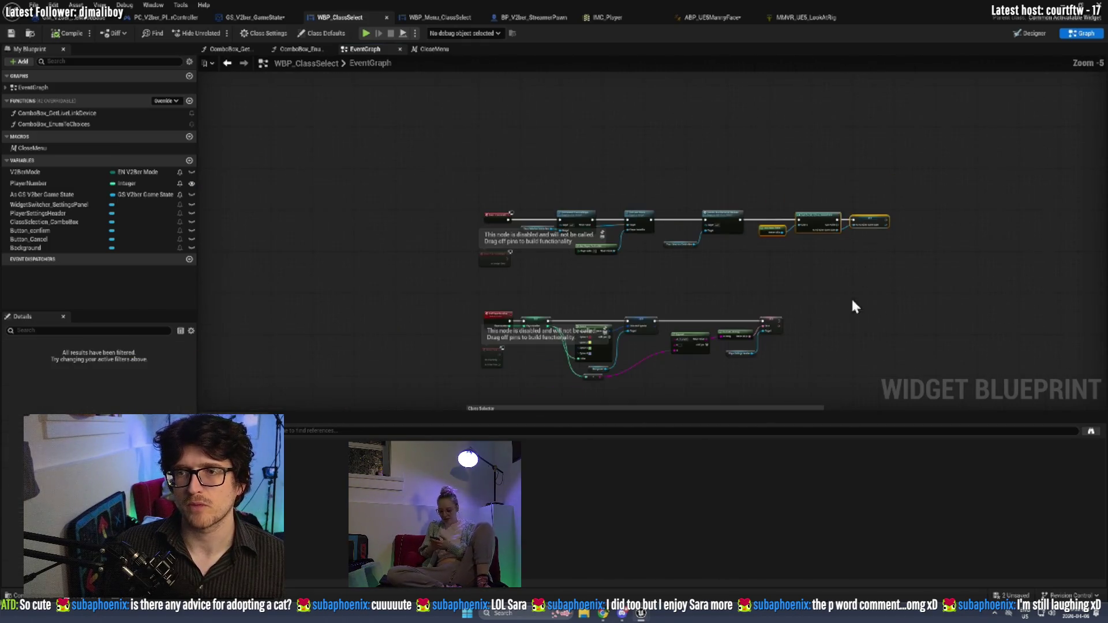
{"action": "scroll", "coordinate": [825, 254], "scroll_direction": "up", "scroll_amount": 2}
{"action": "scroll", "coordinate": [882, 260], "scroll_direction": "down", "scroll_amount": 1}
{"action": "mouse_move", "coordinate": [925, 307]}
{"action": "left_mouse_down"}
{"action": "mouse_move", "coordinate": [874, 71]}
{"action": "mouse_move", "coordinate": [796, 171]}
{"action": "mouse_move", "coordinate": [777, 237]}
{"action": "mouse_move", "coordinate": [711, 161]}
{"action": "mouse_move", "coordinate": [718, 142]}
{"action": "left_mouse_up"}
{"action": "scroll", "coordinate": [728, 202], "scroll_direction": "up", "scroll_amount": 4}
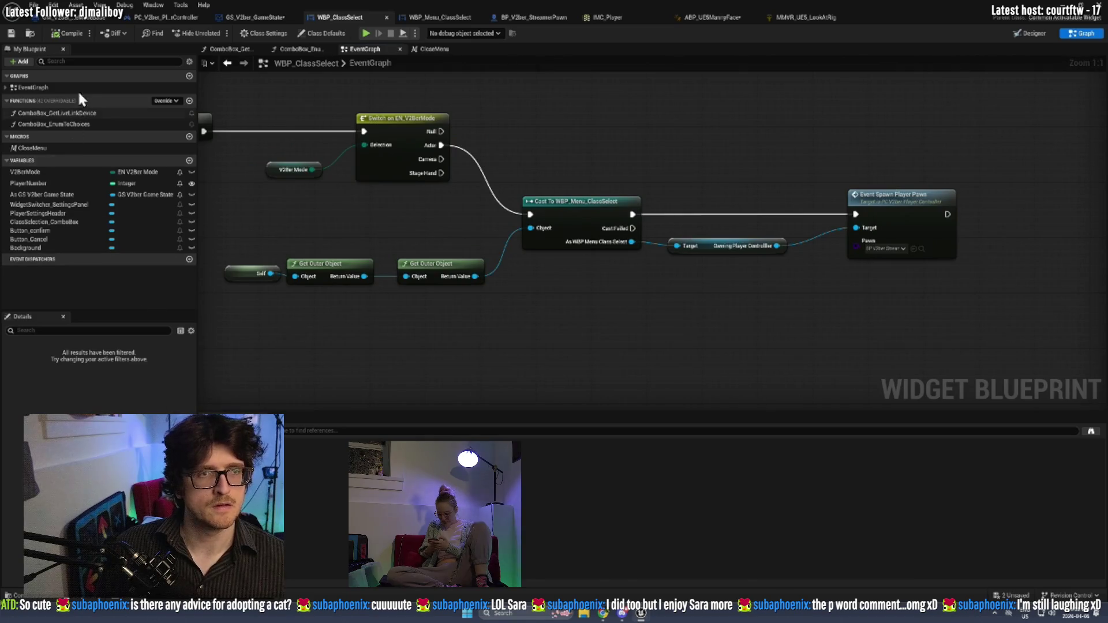
{"action": "left_click", "coordinate": [62, 35]}
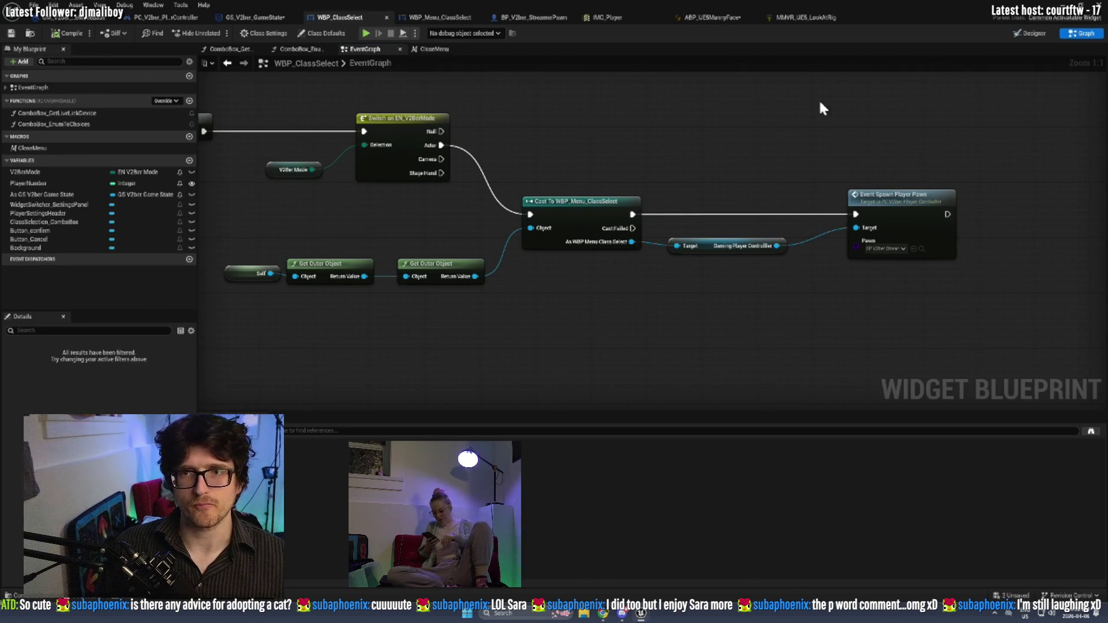
{"action": "left_click", "coordinate": [866, 194]}
{"action": "key", "text": "Delete"}
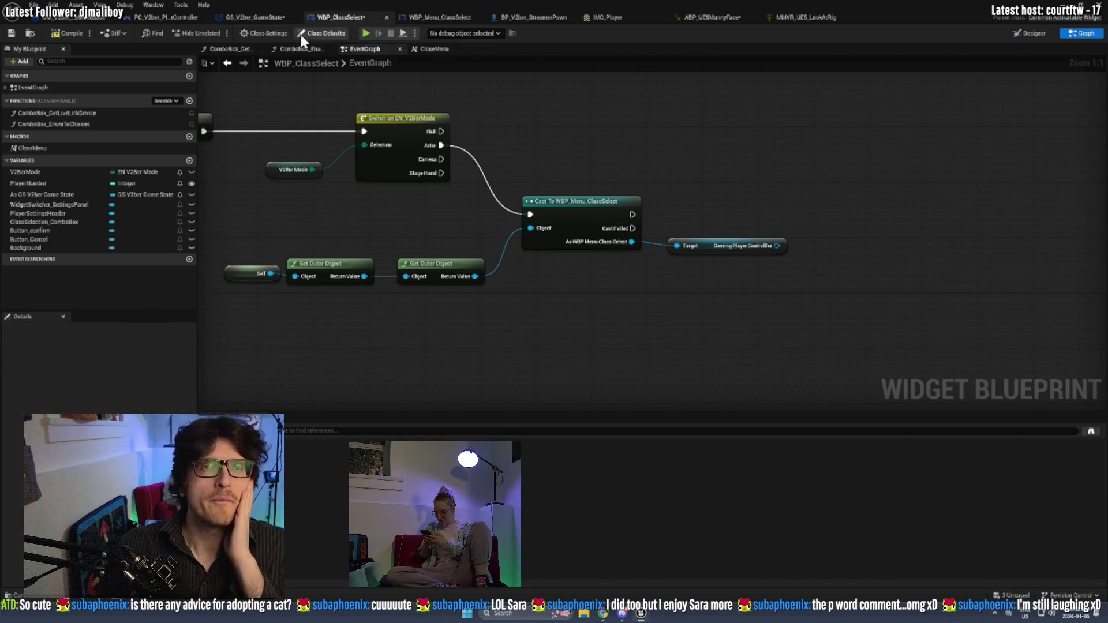
{"action": "left_click", "coordinate": [259, 18]}
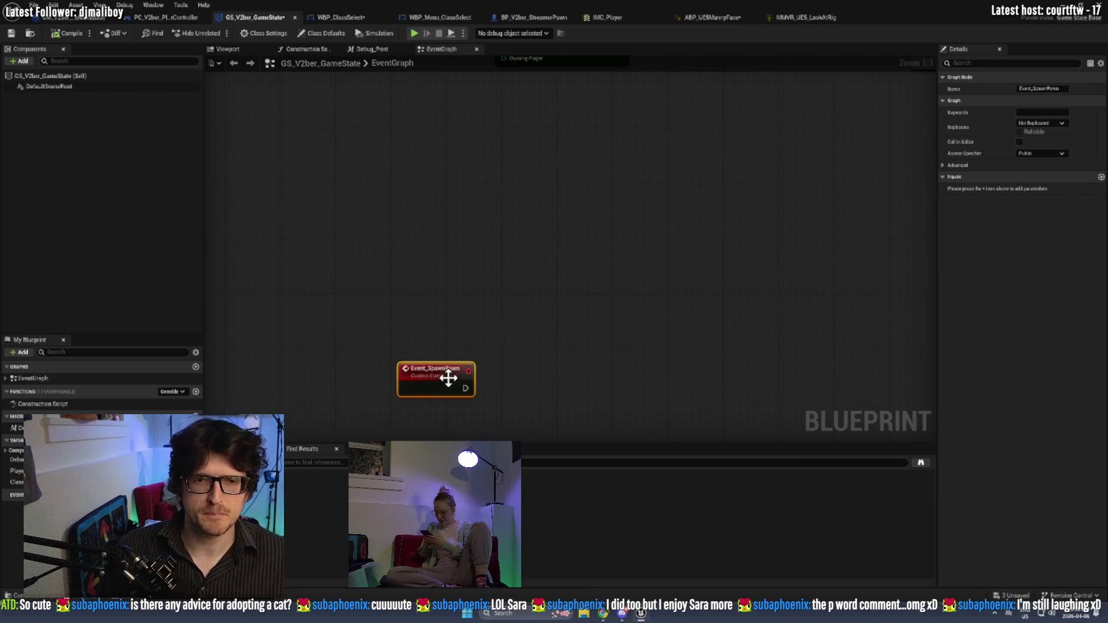
Add a first Event_SpawnPawn input named Pawn Class.
{"action": "left_click", "coordinate": [1101, 177]}
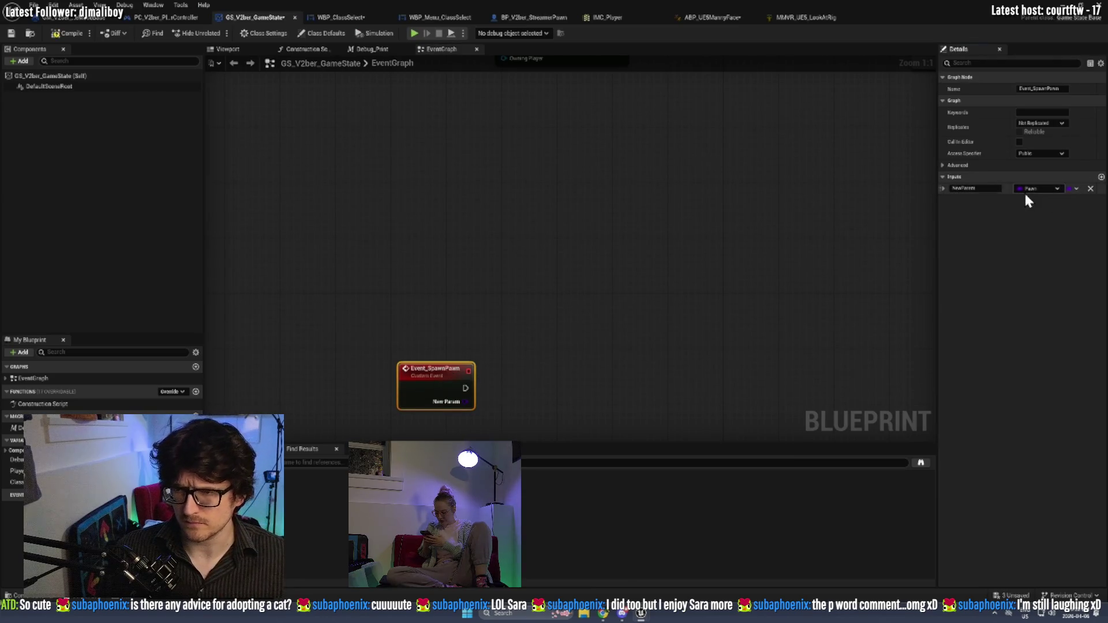
{"action": "double_click", "coordinate": [962, 188]}
{"action": "type", "text": "Pawn"}
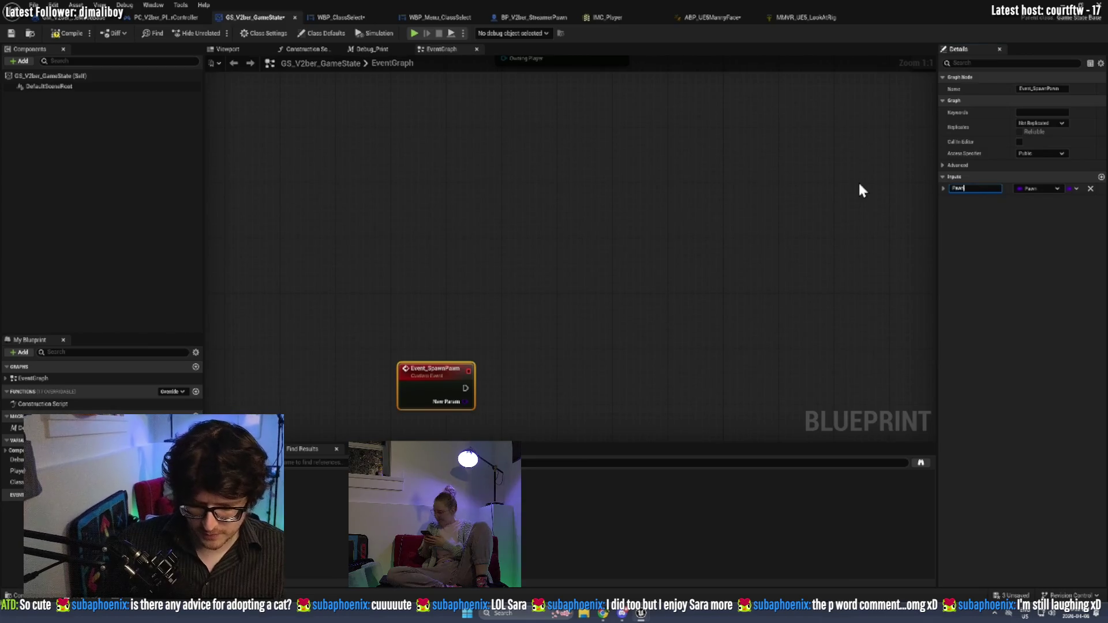
{"action": "type", "text": " Class"}
{"action": "left_click", "coordinate": [1100, 179]}
Add a second input of Player Controller object reference type, named PlayerController.
{"action": "left_click", "coordinate": [1101, 177]}
{"action": "left_click", "coordinate": [953, 177]}
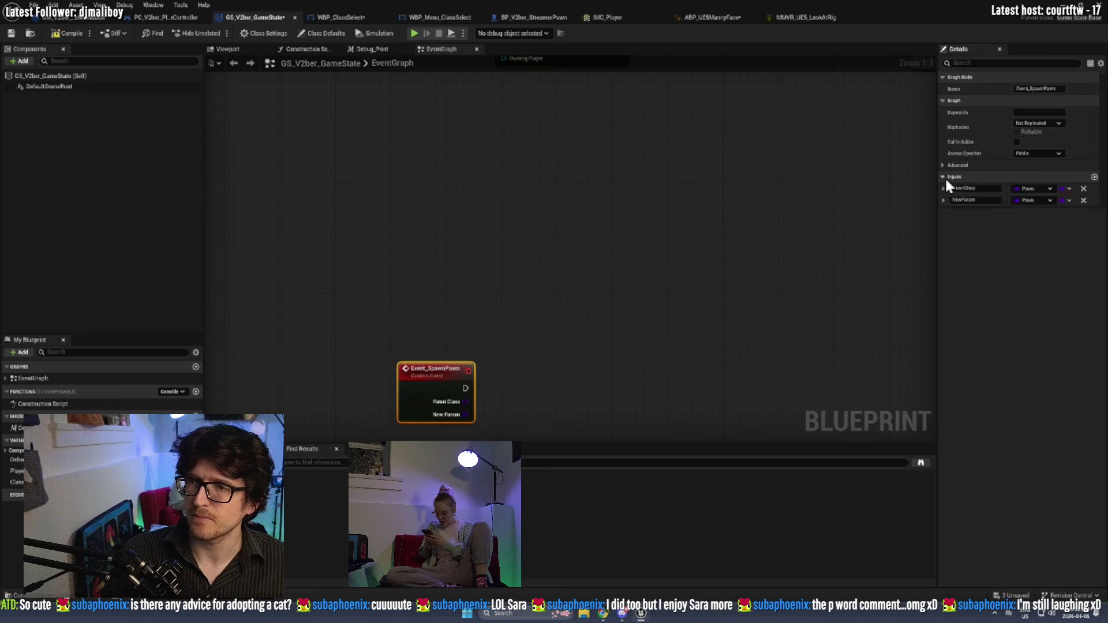
{"action": "left_click", "coordinate": [1044, 201]}
{"action": "type", "text": "player controller"}
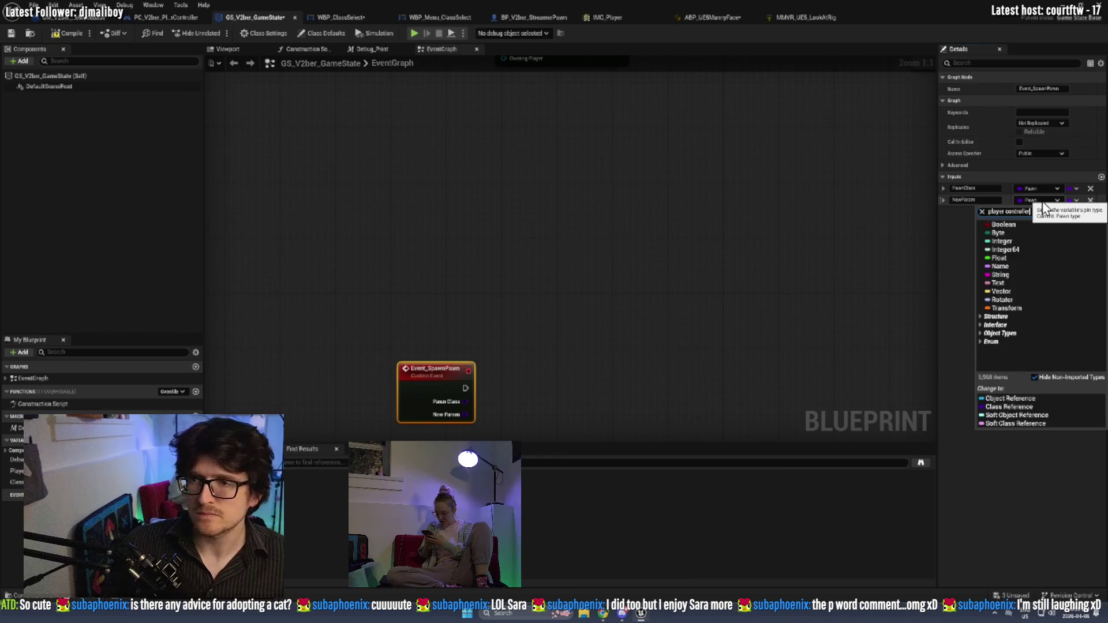
{"action": "mouse_move", "coordinate": [1011, 258]}
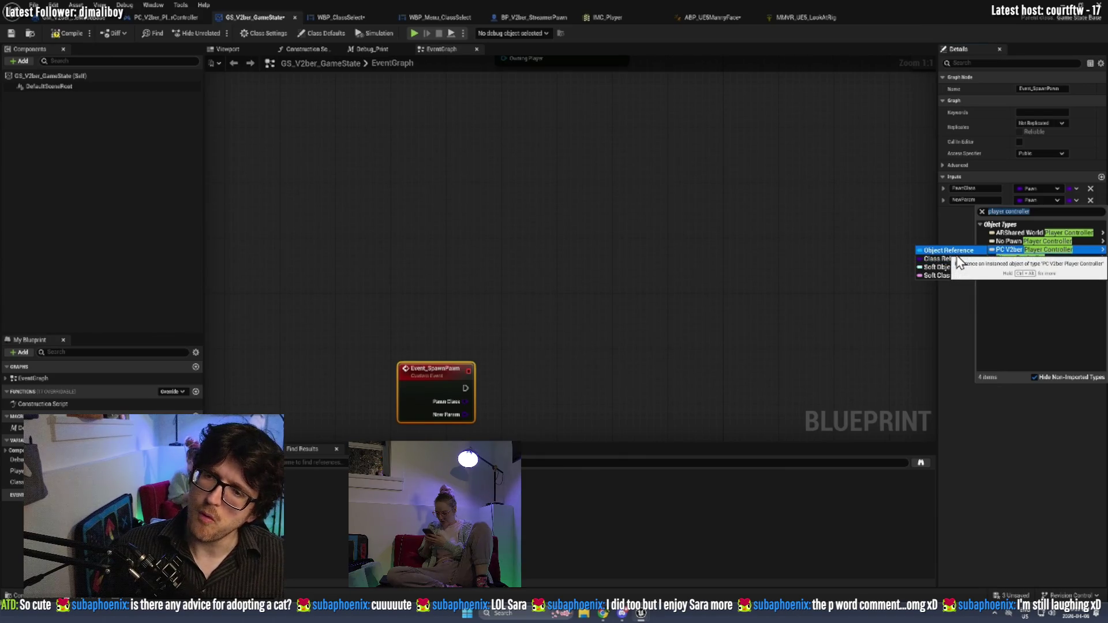
{"action": "mouse_move", "coordinate": [1058, 265]}
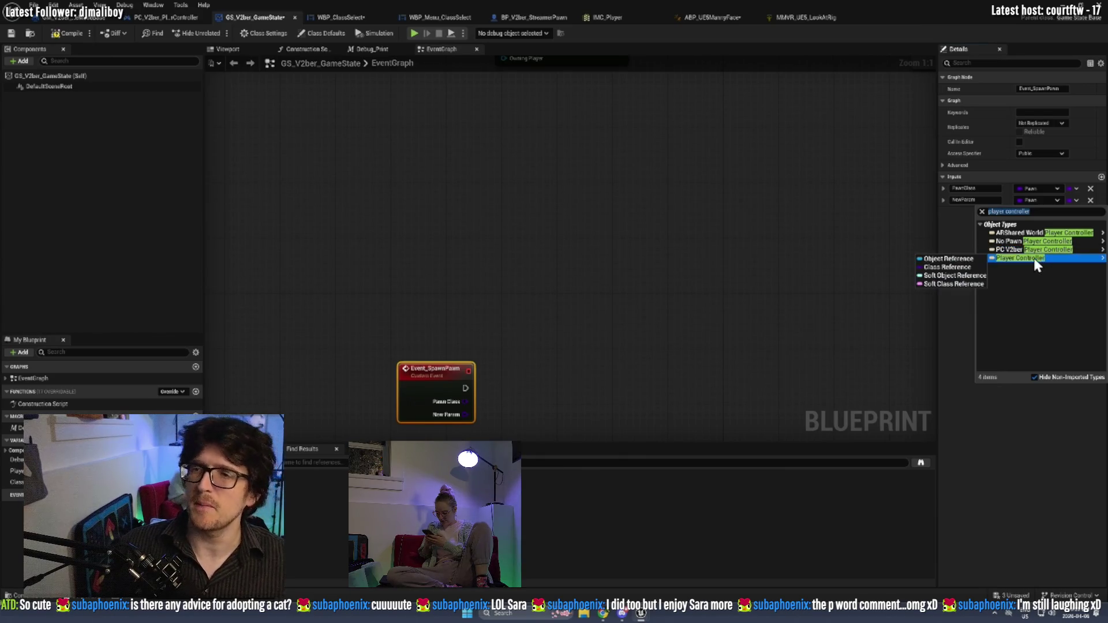
{"action": "left_click", "coordinate": [976, 260]}
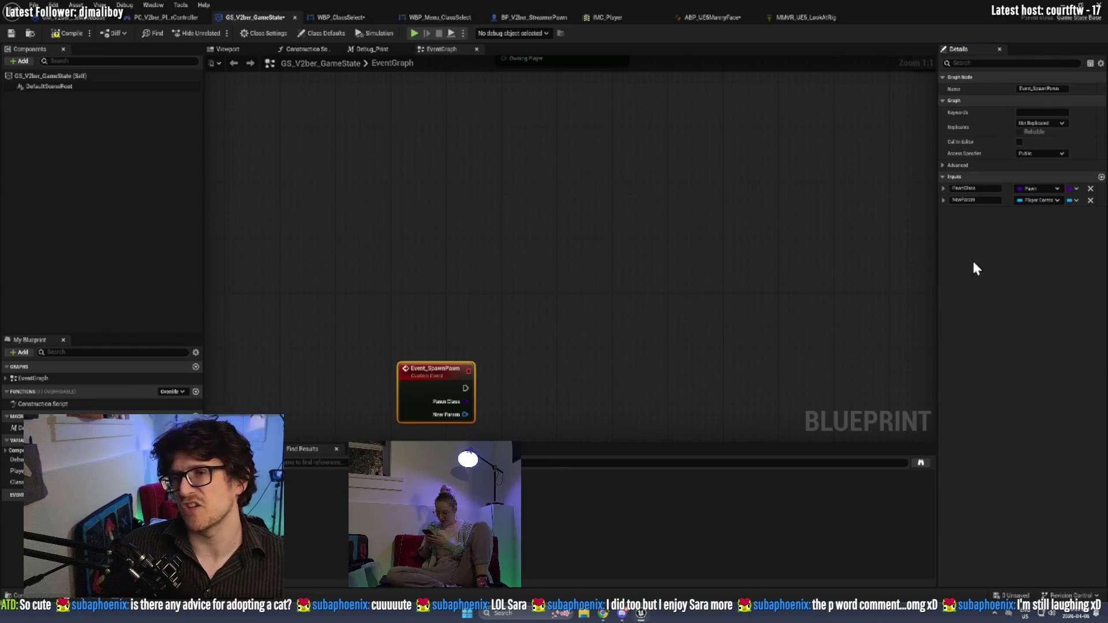
{"action": "left_click", "coordinate": [975, 199]}
{"action": "type", "text": "PlayerController"}
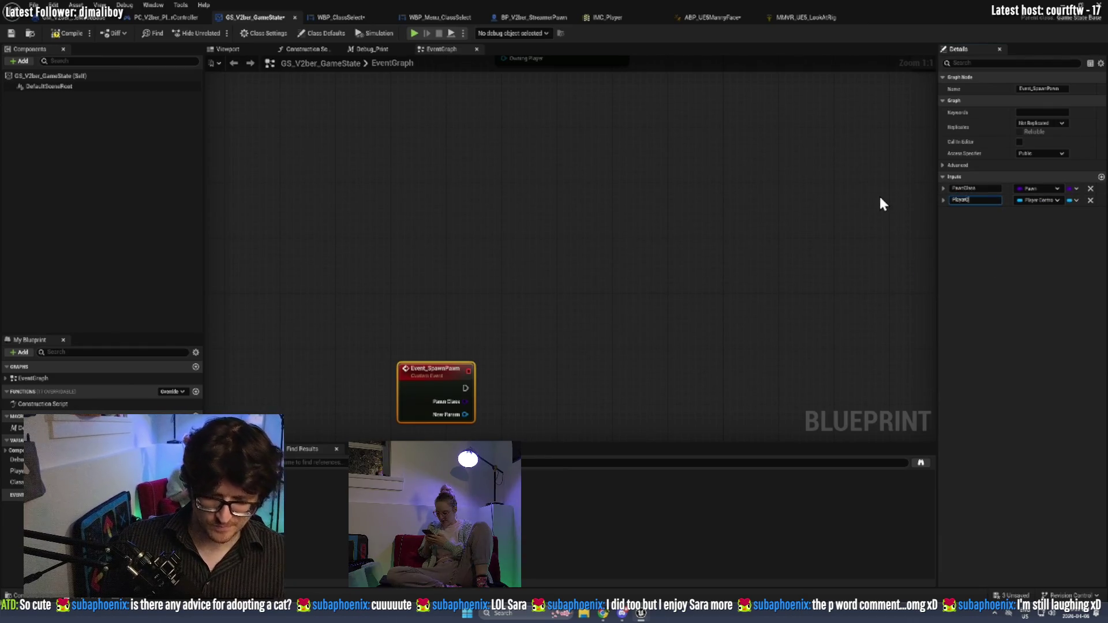
{"action": "key", "text": "Return"}
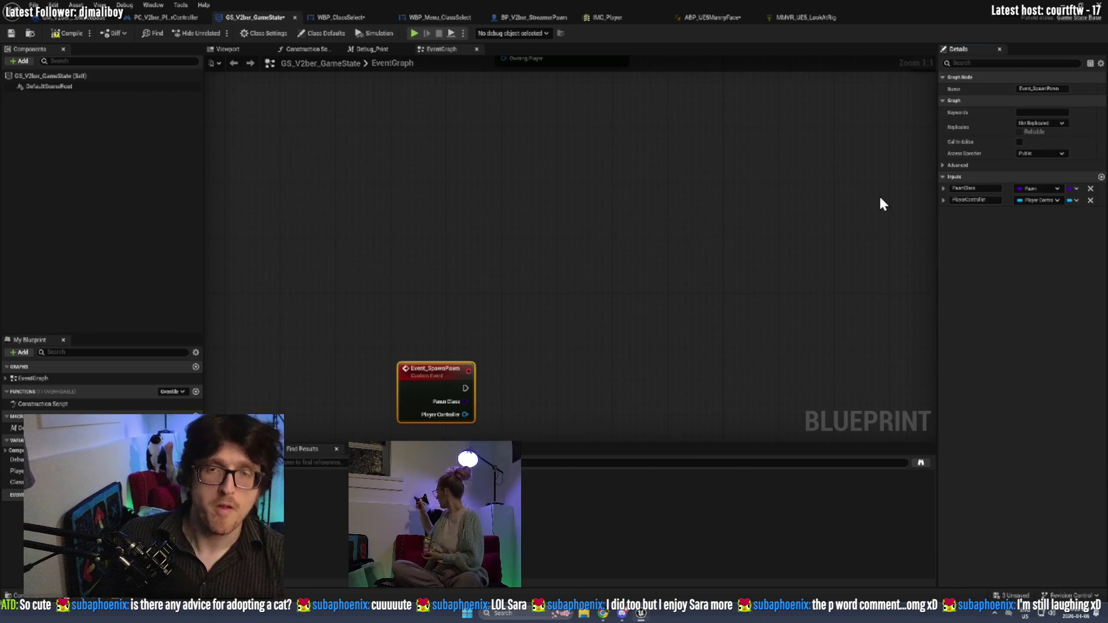
Rearrange Event_SpawnPawn, Branch, Is Server and Is Standalone so the spawn chain has room.
{"action": "scroll", "coordinate": [635, 190], "scroll_direction": "down", "scroll_amount": 3}
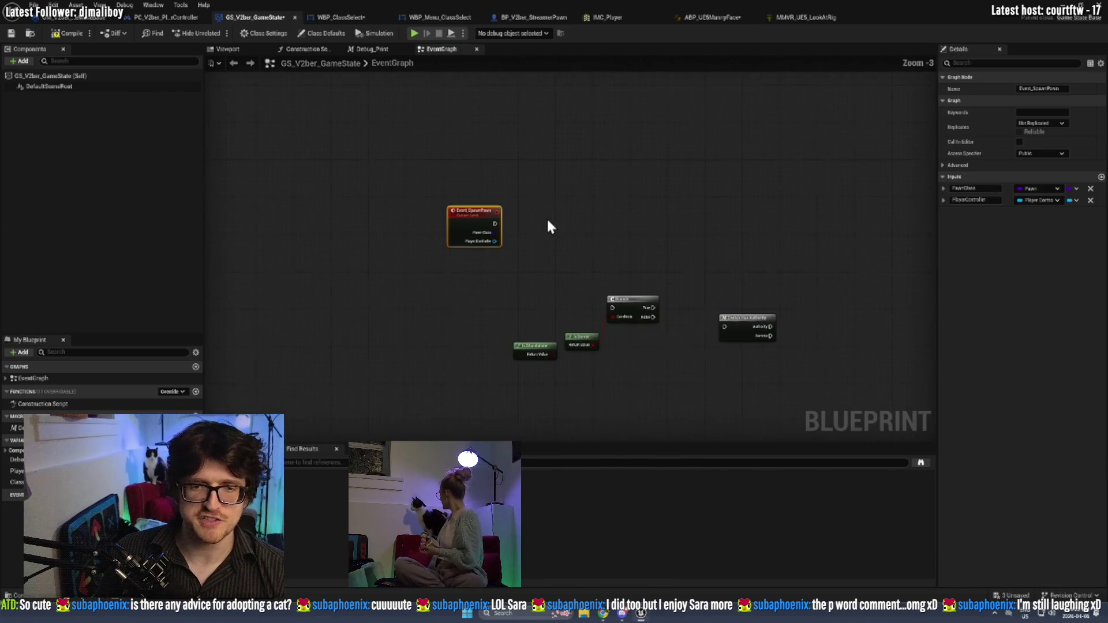
{"action": "left_click_drag", "start_coordinate": [529, 405], "coordinate": [691, 323]}
{"action": "left_click", "coordinate": [616, 381]}
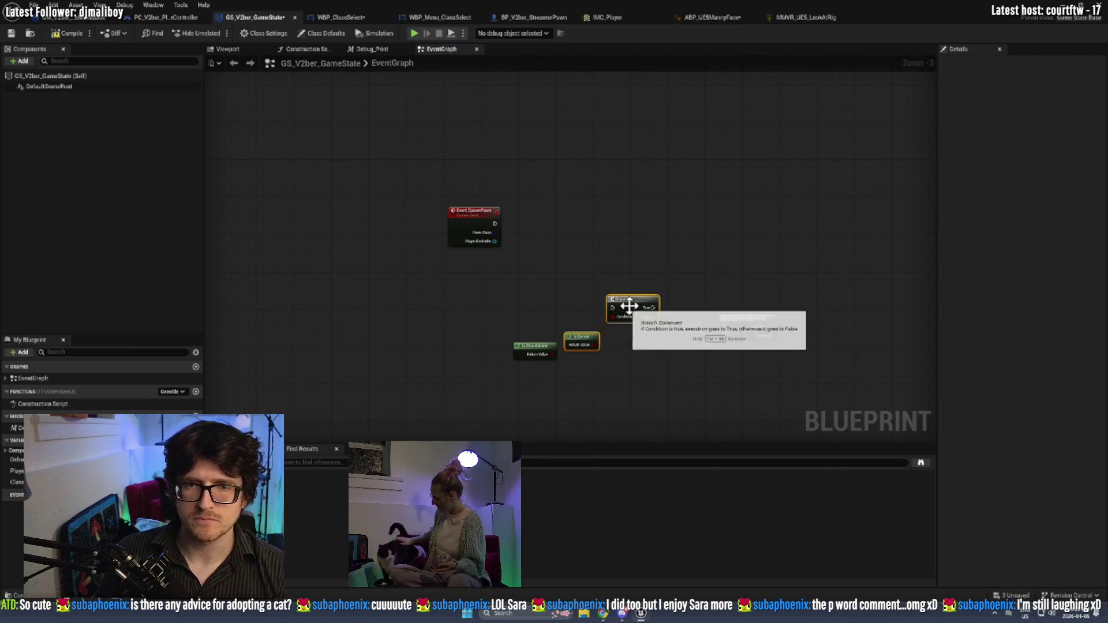
{"action": "mouse_move", "coordinate": [623, 300]}
{"action": "left_mouse_down"}
{"action": "mouse_move", "coordinate": [611, 231]}
{"action": "mouse_move", "coordinate": [621, 221]}
{"action": "left_mouse_up"}
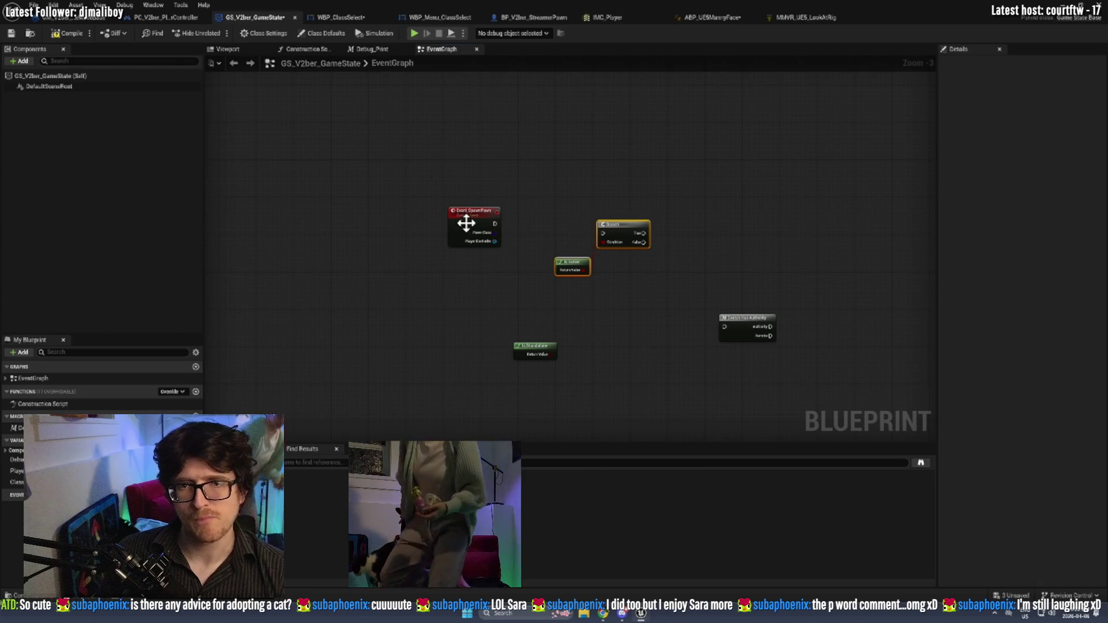
{"action": "mouse_move", "coordinate": [491, 227]}
{"action": "left_mouse_down"}
{"action": "mouse_move", "coordinate": [602, 233]}
{"action": "mouse_move", "coordinate": [547, 279]}
{"action": "left_mouse_up"}
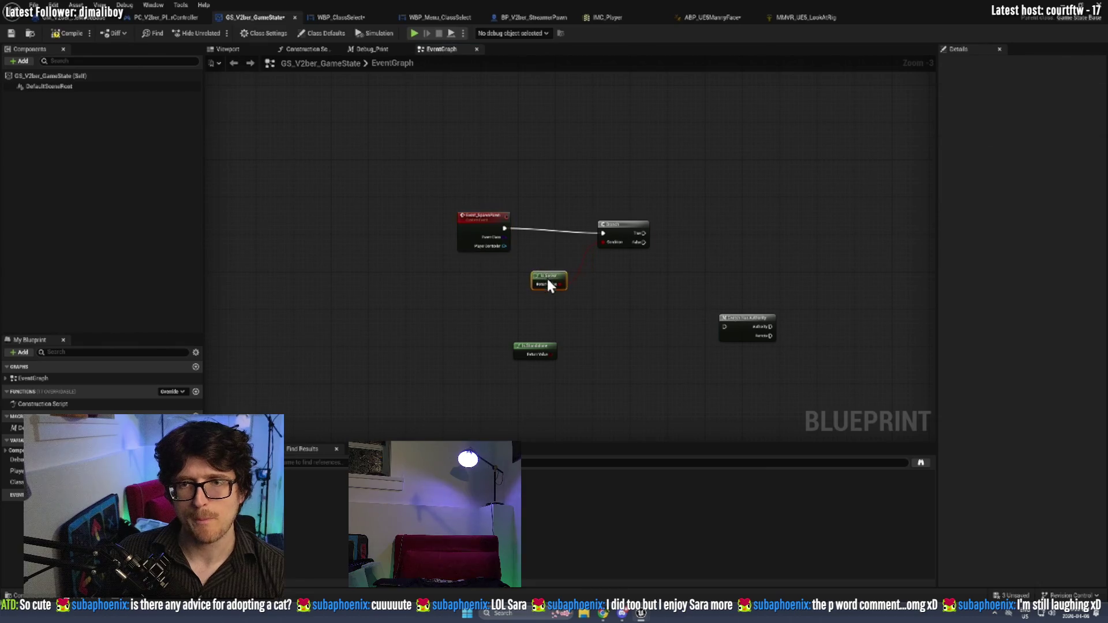
{"action": "left_click_drag", "start_coordinate": [618, 225], "coordinate": [618, 220]}
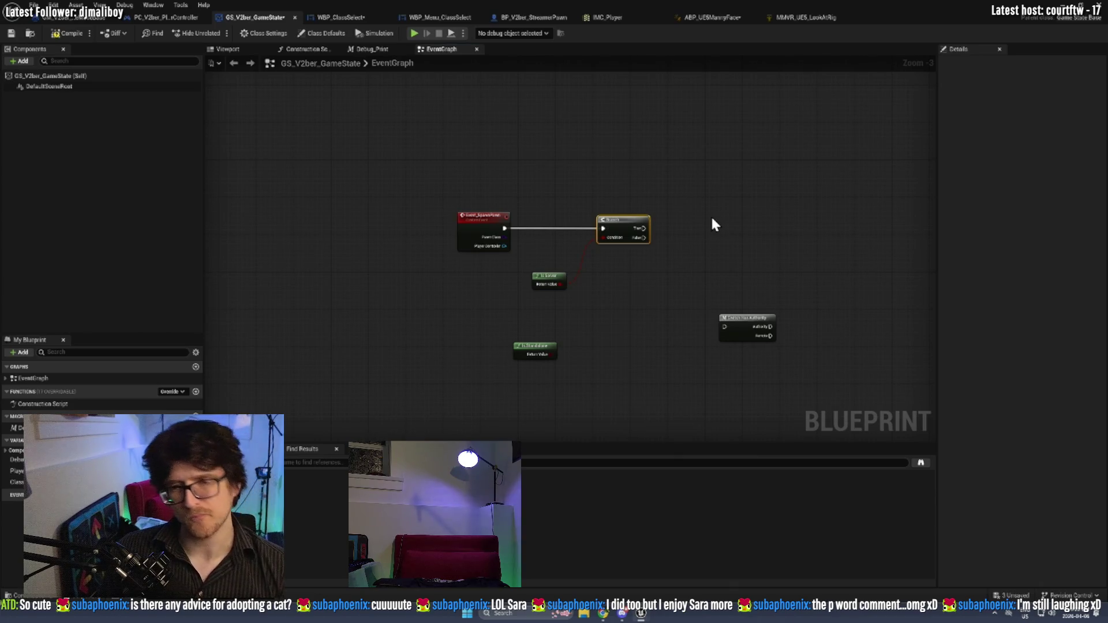
{"action": "scroll", "coordinate": [539, 243], "scroll_direction": "up", "scroll_amount": 3}
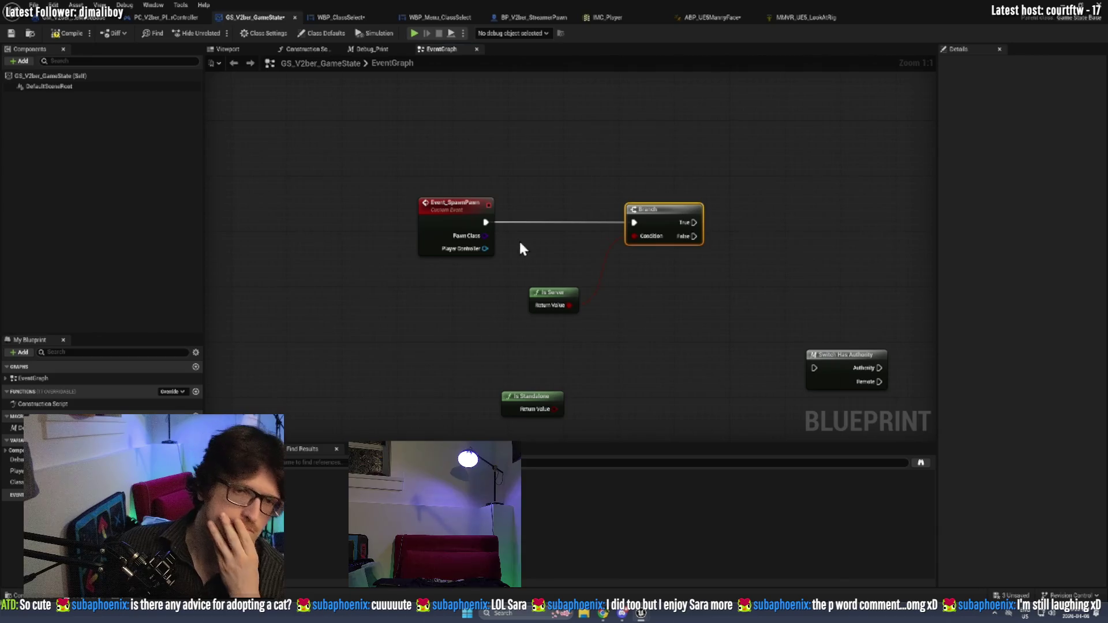
Add a Spawn Actor from Class node driven by Pawn Class, moving Switch Has Authority aside.
{"action": "left_click_drag", "start_coordinate": [485, 236], "coordinate": [807, 240]}
{"action": "type", "text": "spawn ac"}
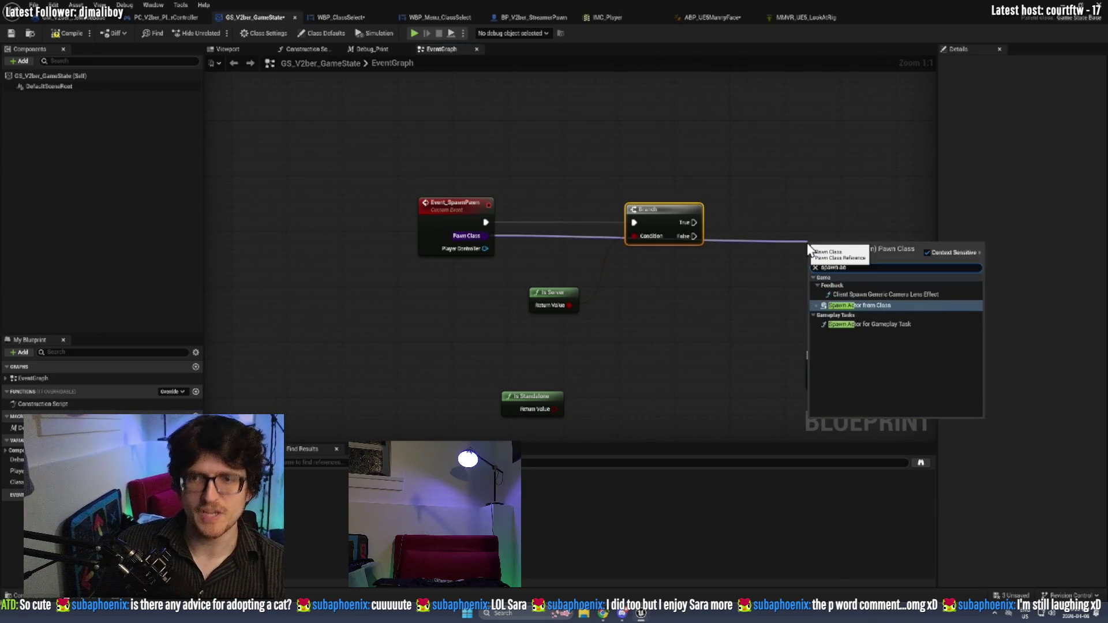
{"action": "key", "text": "Return"}
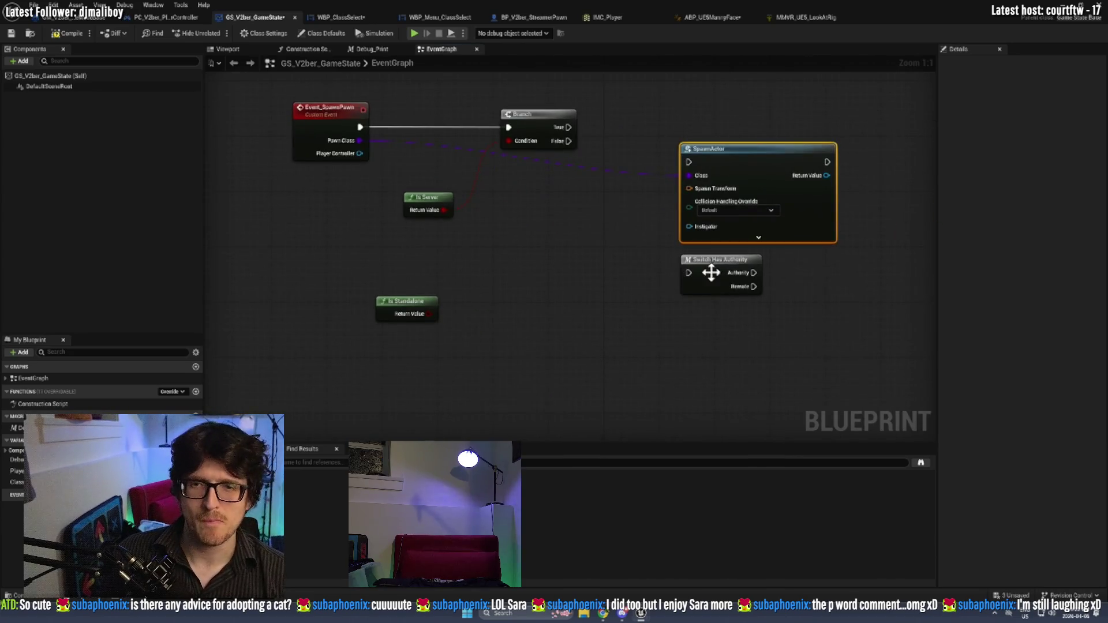
{"action": "left_click_drag", "start_coordinate": [711, 272], "coordinate": [679, 358]}
{"action": "left_click_drag", "start_coordinate": [748, 148], "coordinate": [782, 127]}
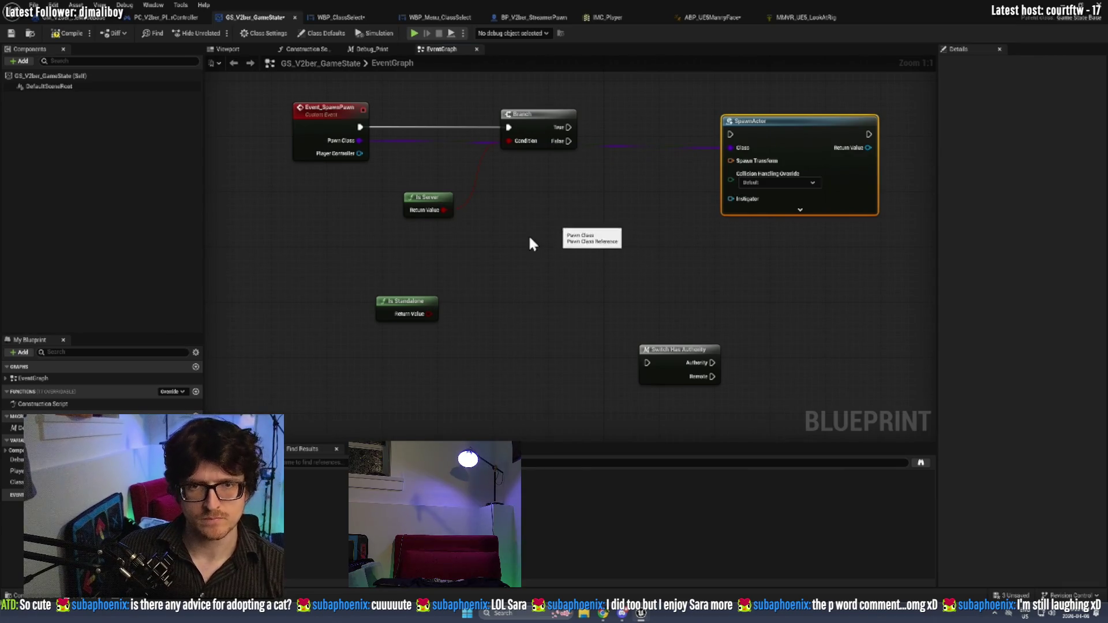
Copy the Get All Actors Of Class, RANDOM and Get Actor Transform nodes from the player controller into the GameState.
{"action": "left_click", "coordinate": [175, 18]}
{"action": "mouse_move", "coordinate": [307, 325]}
{"action": "left_mouse_down"}
{"action": "mouse_move", "coordinate": [427, 193]}
{"action": "mouse_move", "coordinate": [476, 216]}
{"action": "mouse_move", "coordinate": [486, 194]}
{"action": "left_mouse_up"}
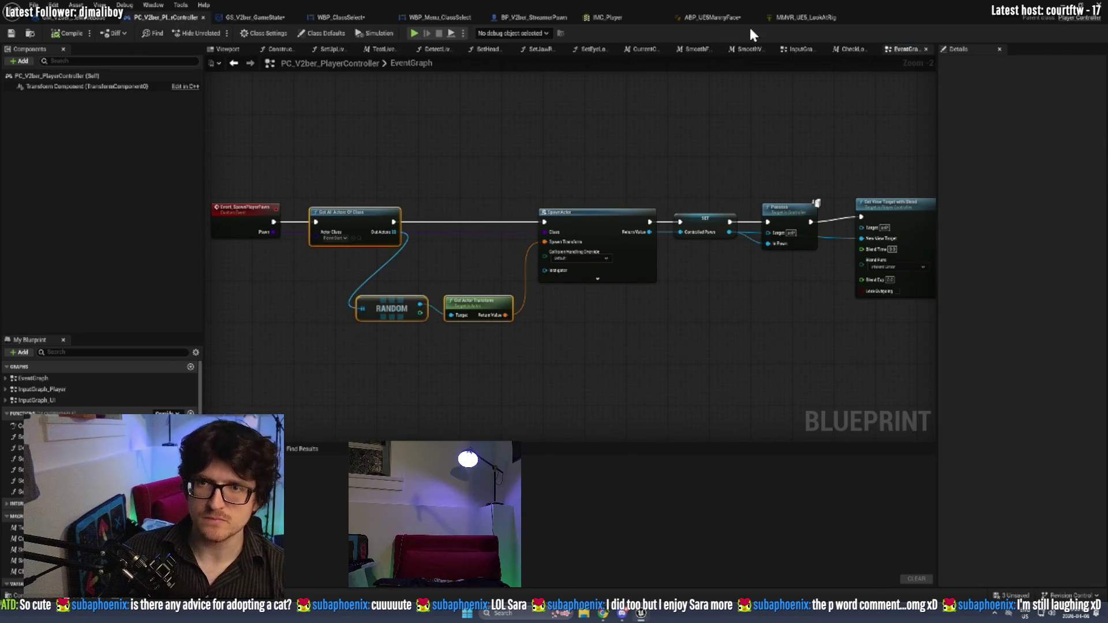
{"action": "left_click", "coordinate": [347, 14]}
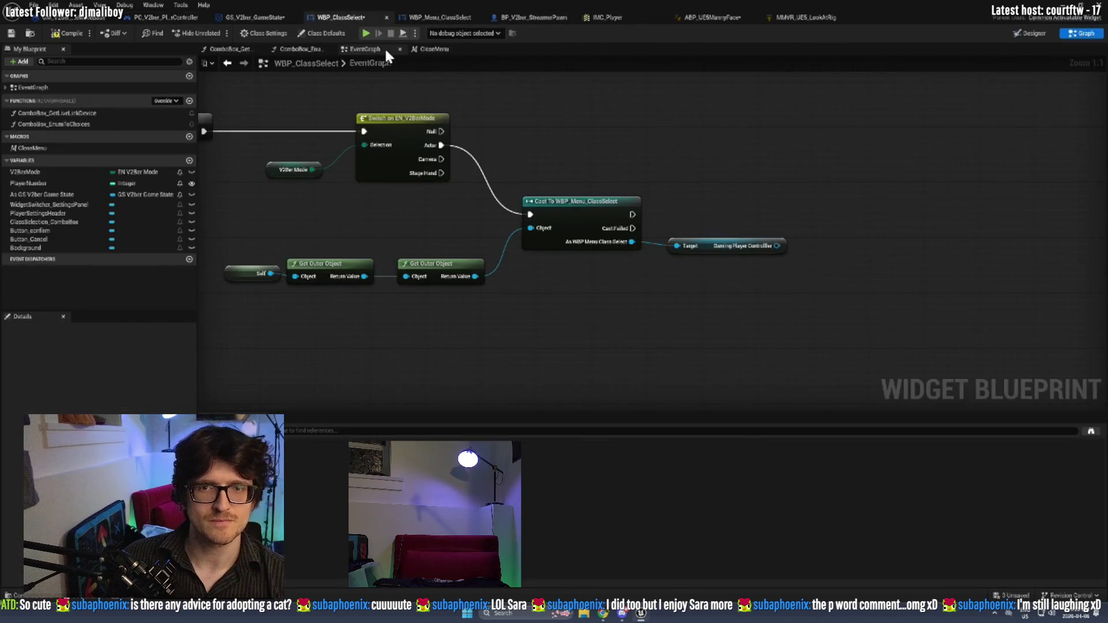
{"action": "scroll", "coordinate": [528, 286], "scroll_direction": "down", "scroll_amount": 1}
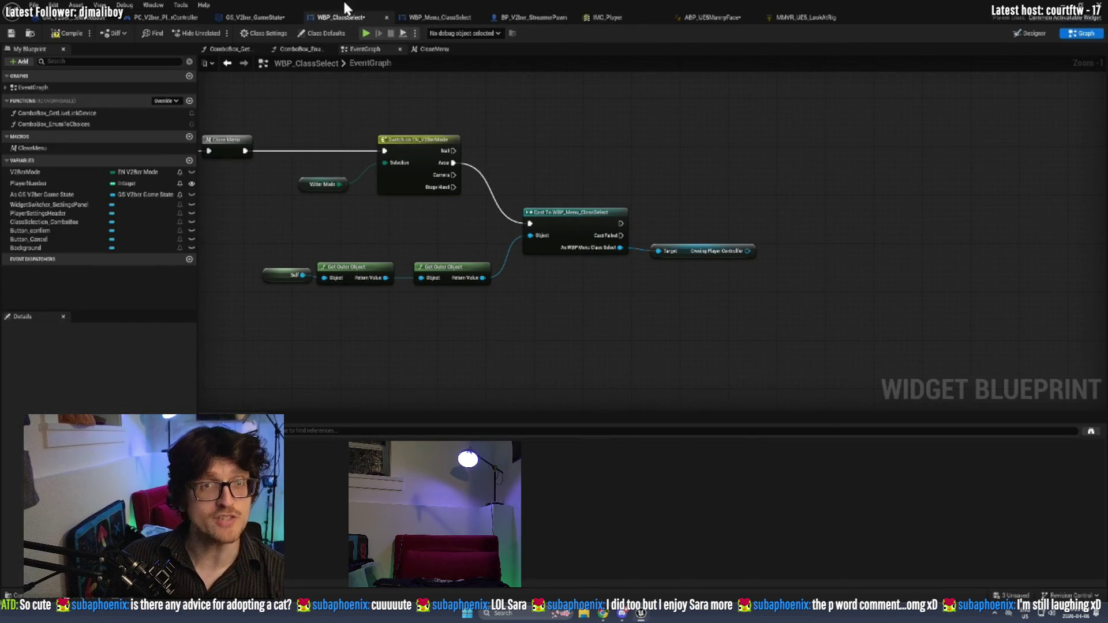
{"action": "left_click", "coordinate": [254, 16]}
{"action": "left_click", "coordinate": [564, 244]}
{"action": "key", "text": "ctrl+v"}
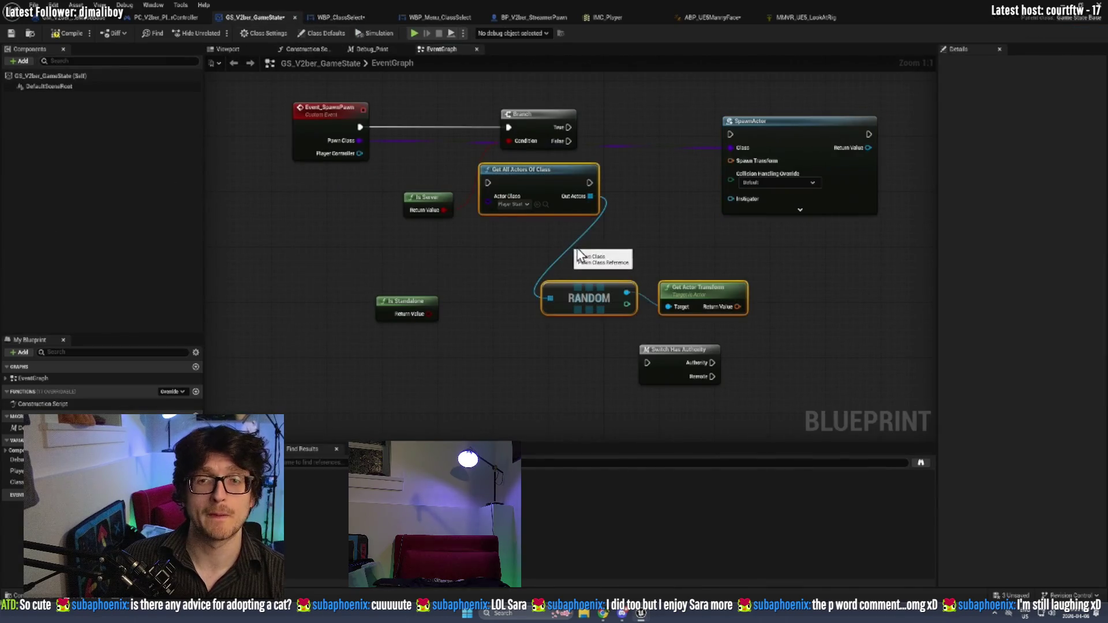
{"action": "mouse_move", "coordinate": [578, 188]}
{"action": "left_mouse_down"}
{"action": "mouse_move", "coordinate": [707, 206]}
{"action": "mouse_move", "coordinate": [627, 202]}
{"action": "left_mouse_up"}
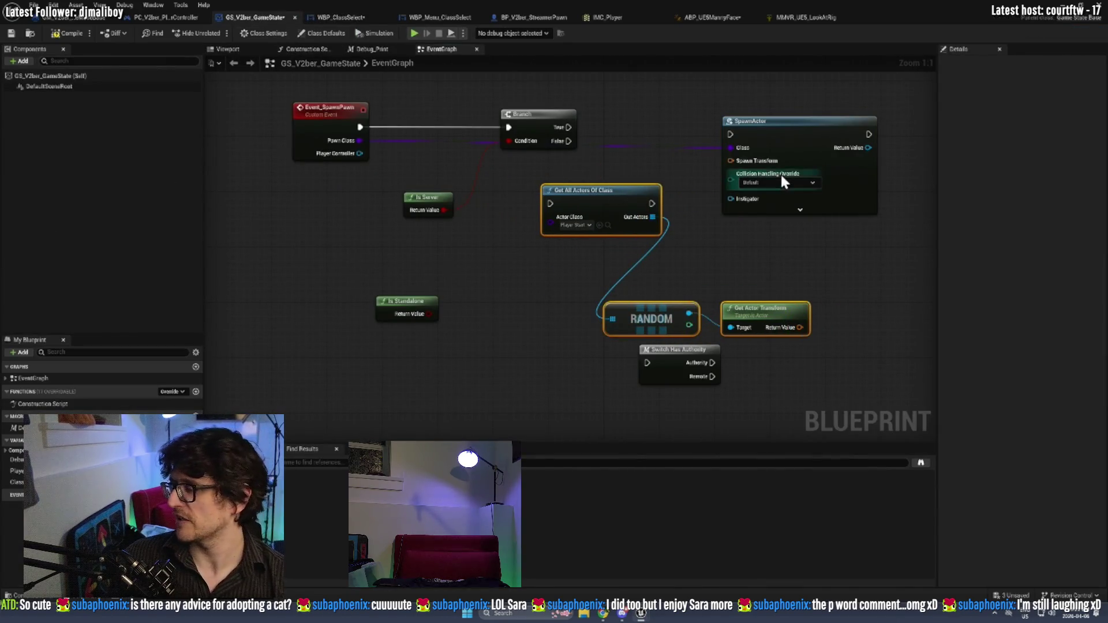
{"action": "left_click_drag", "start_coordinate": [537, 155], "coordinate": [641, 154]}
{"action": "mouse_move", "coordinate": [368, 179]}
{"action": "left_mouse_down"}
{"action": "mouse_move", "coordinate": [416, 180]}
{"action": "mouse_move", "coordinate": [403, 168]}
{"action": "left_mouse_up"}
{"action": "mouse_move", "coordinate": [306, 330]}
{"action": "left_mouse_down"}
{"action": "mouse_move", "coordinate": [521, 279]}
{"action": "mouse_move", "coordinate": [611, 293]}
{"action": "mouse_move", "coordinate": [599, 147]}
{"action": "left_mouse_up"}
{"action": "left_click", "coordinate": [618, 270]}
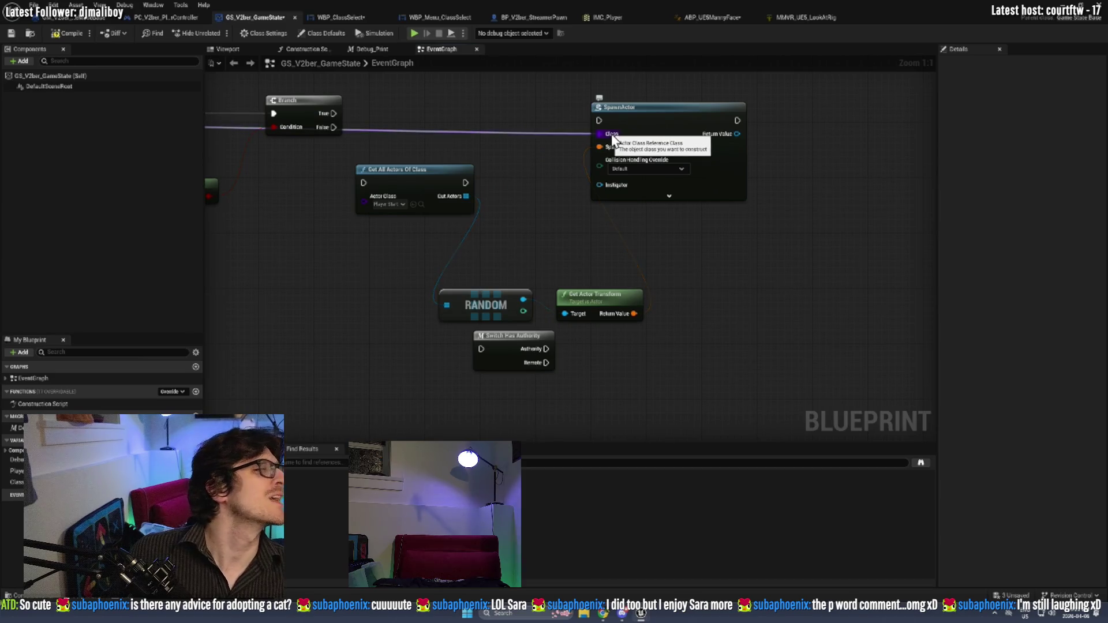
{"action": "left_click_drag", "start_coordinate": [600, 297], "coordinate": [592, 295]}
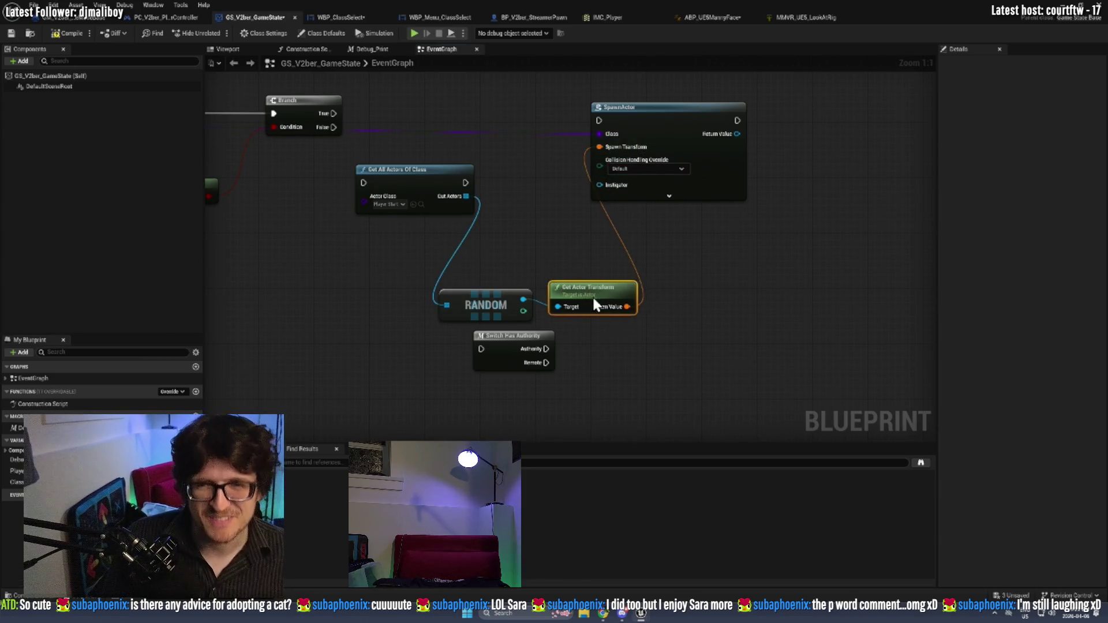
Set Collision Override to always spawn, adjusting location, run Get All Actors on Branch True, and compile.
{"action": "left_click", "coordinate": [645, 169]}
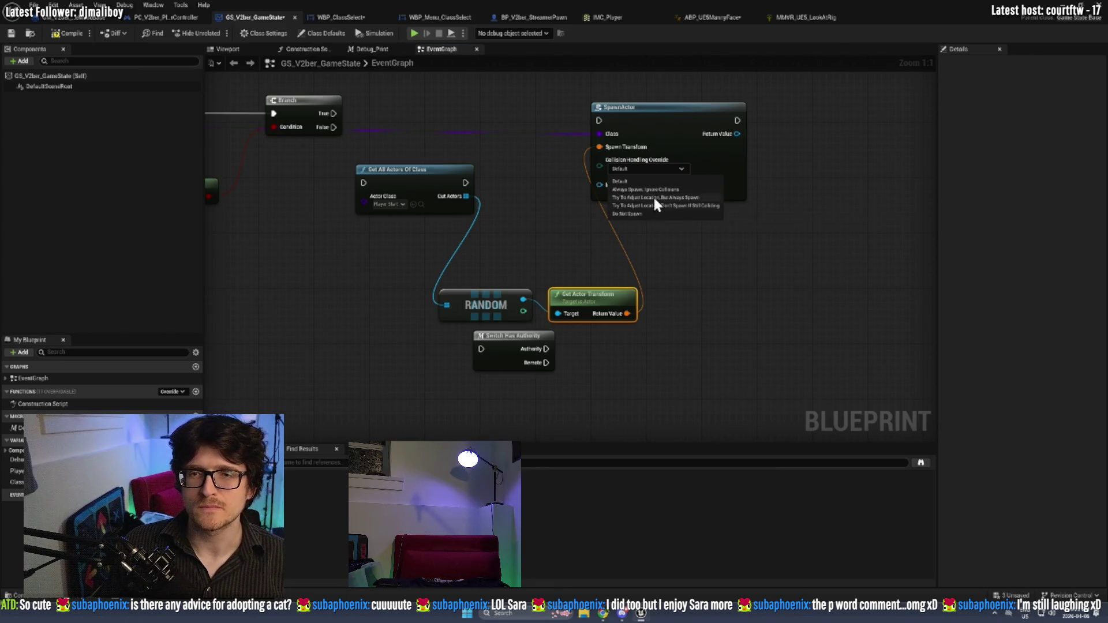
{"action": "left_click", "coordinate": [653, 197]}
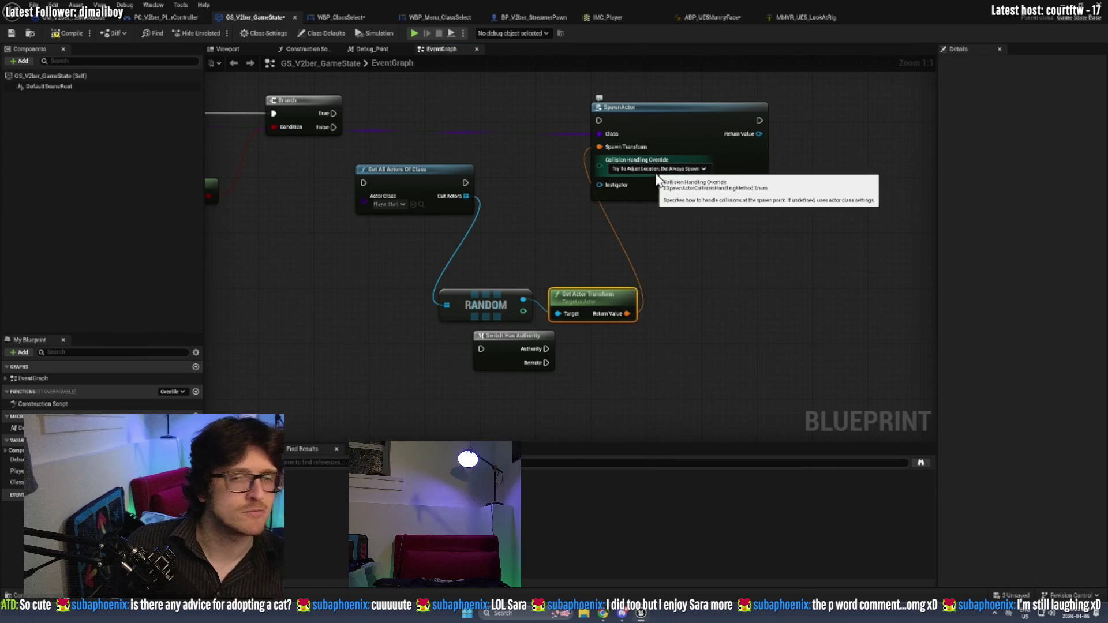
{"action": "scroll", "coordinate": [560, 275], "scroll_direction": "up", "scroll_amount": 1}
{"action": "mouse_move", "coordinate": [334, 113]}
{"action": "left_mouse_down"}
{"action": "mouse_move", "coordinate": [351, 124]}
{"action": "mouse_move", "coordinate": [363, 182]}
{"action": "mouse_move", "coordinate": [442, 125]}
{"action": "mouse_move", "coordinate": [445, 110]}
{"action": "mouse_move", "coordinate": [600, 120]}
{"action": "mouse_move", "coordinate": [721, 101]}
{"action": "left_mouse_up"}
{"action": "mouse_move", "coordinate": [427, 323]}
{"action": "left_mouse_down"}
{"action": "mouse_move", "coordinate": [613, 287]}
{"action": "mouse_move", "coordinate": [639, 160]}
{"action": "left_mouse_up"}
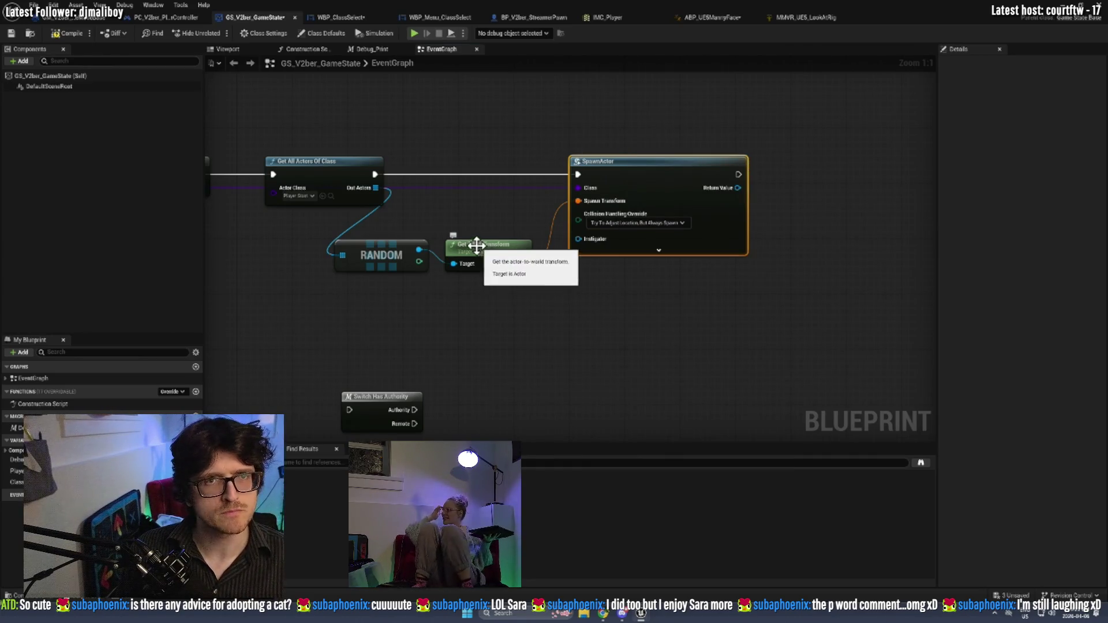
{"action": "left_click", "coordinate": [59, 37]}
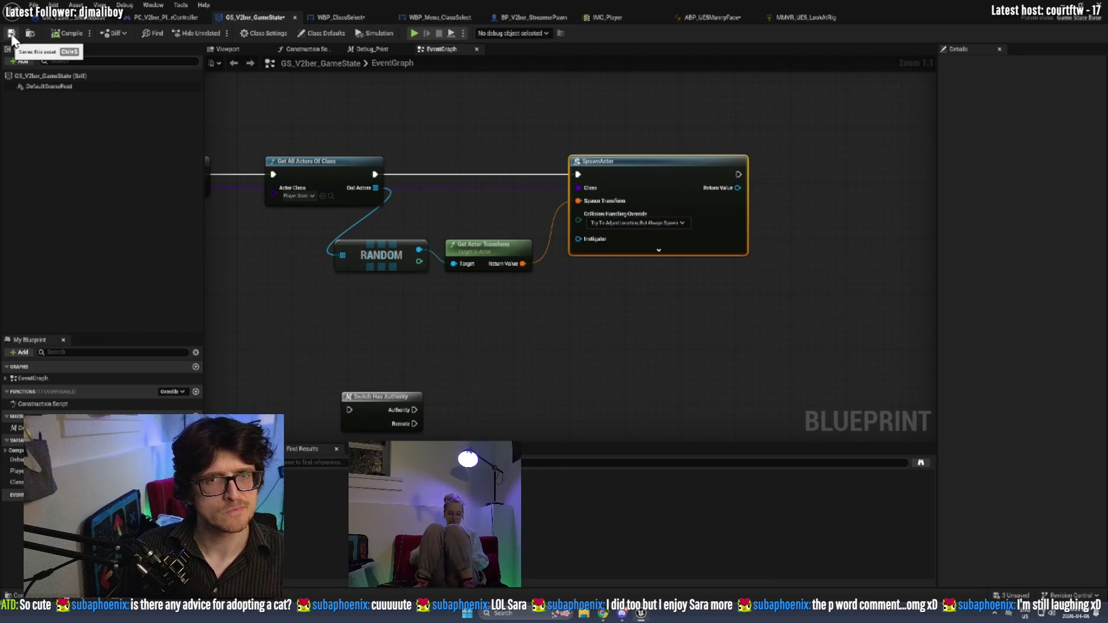
Nudge the RANDOM, Get Actor Transform and SpawnActor nodes right and drop Is Standalone lower.
{"action": "left_click_drag", "start_coordinate": [579, 374], "coordinate": [790, 375]}
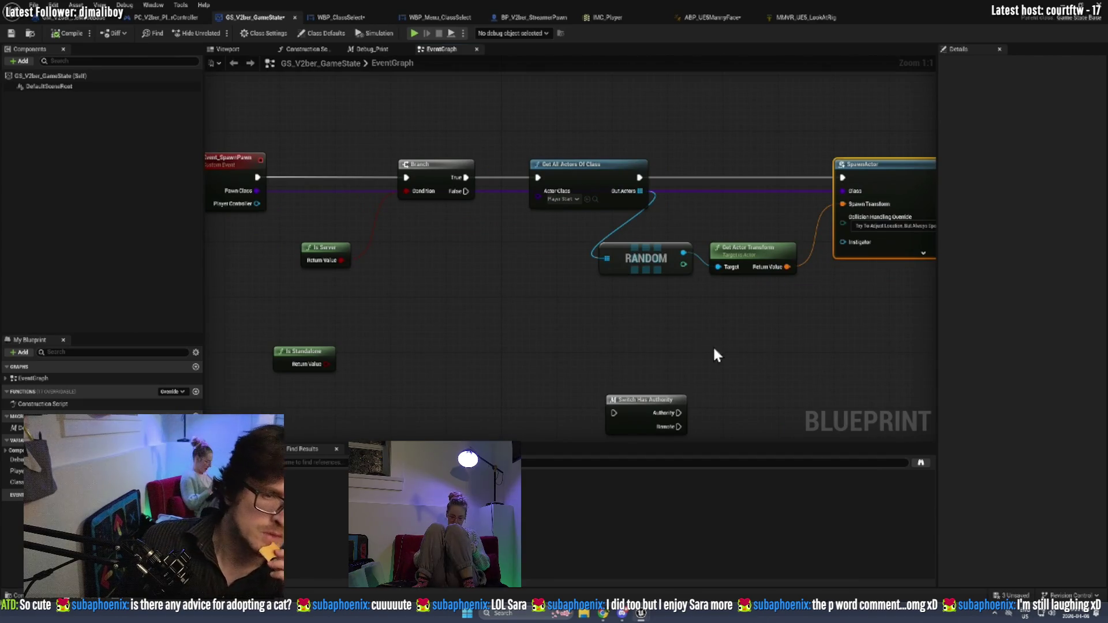
{"action": "scroll", "coordinate": [427, 271], "scroll_direction": "down", "scroll_amount": 1}
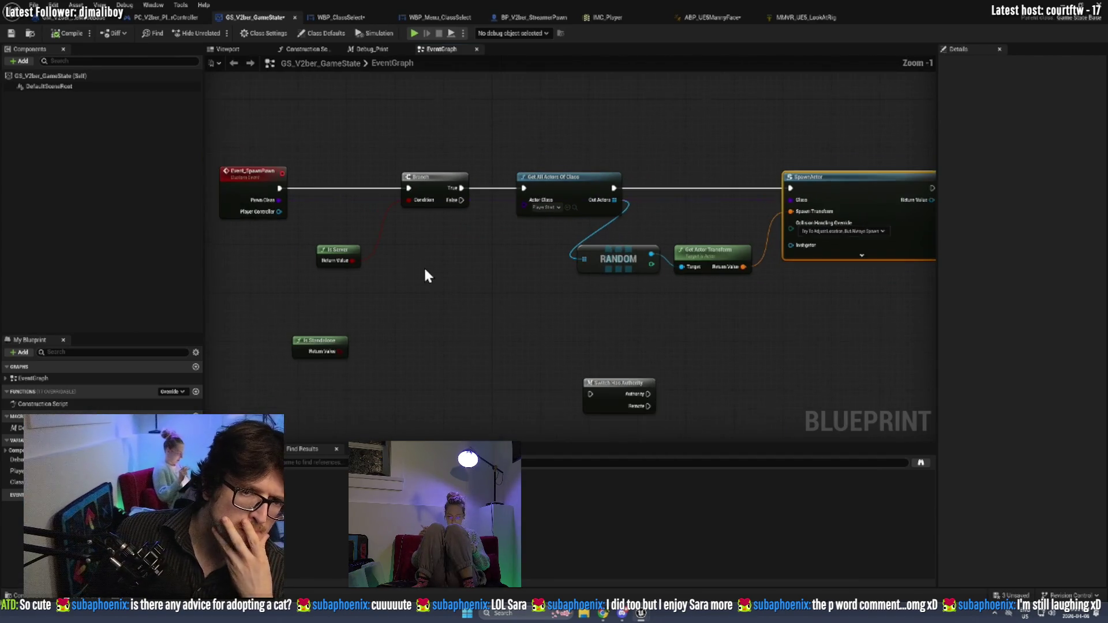
{"action": "mouse_move", "coordinate": [595, 292]}
{"action": "left_mouse_down"}
{"action": "mouse_move", "coordinate": [341, 272]}
{"action": "mouse_move", "coordinate": [476, 224]}
{"action": "left_mouse_up"}
{"action": "left_click_drag", "start_coordinate": [585, 161], "coordinate": [603, 162]}
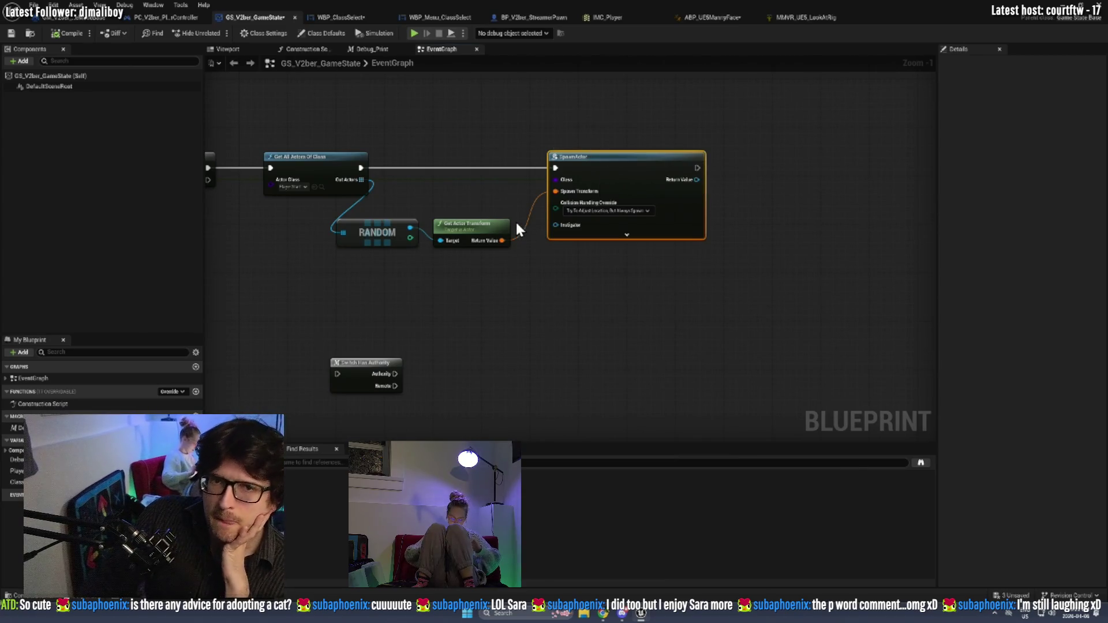
{"action": "left_click_drag", "start_coordinate": [313, 245], "coordinate": [521, 252]}
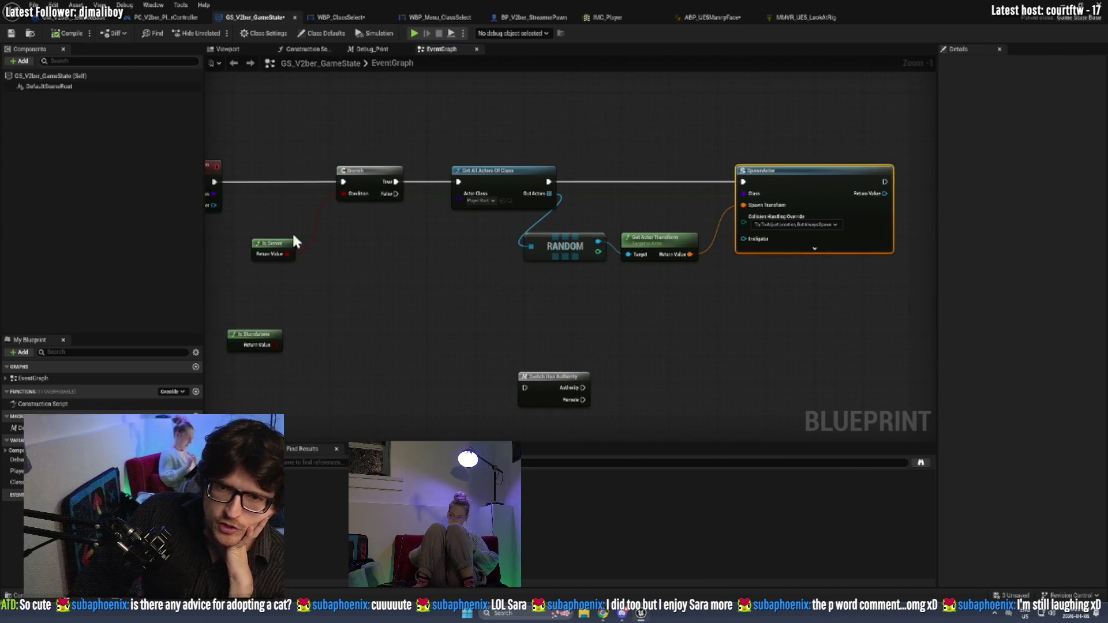
{"action": "left_click_drag", "start_coordinate": [612, 246], "coordinate": [680, 209]}
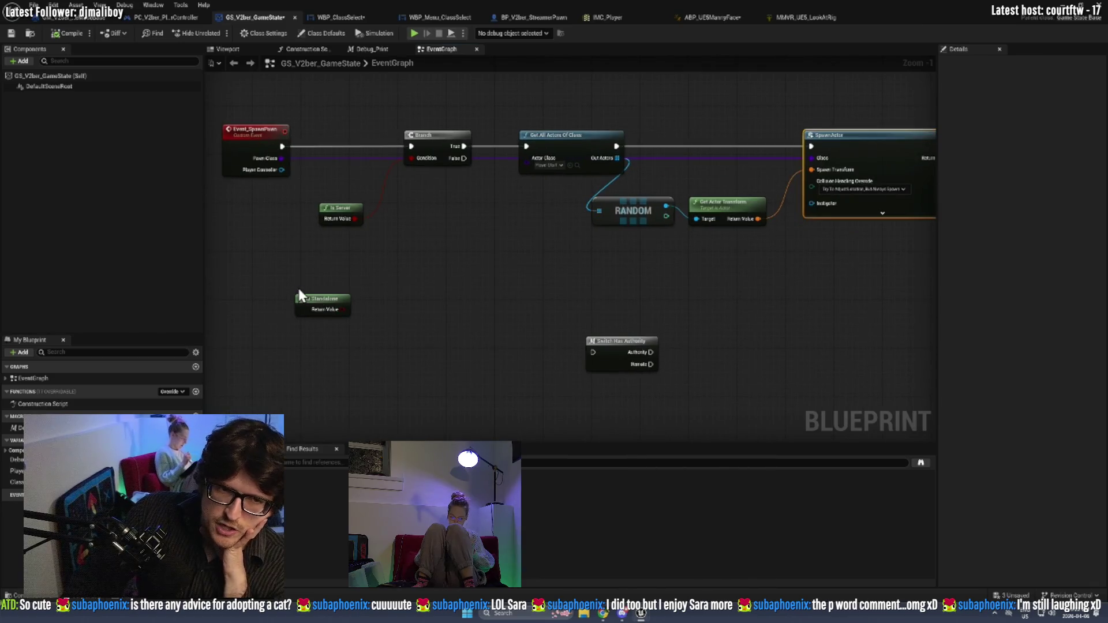
{"action": "left_click_drag", "start_coordinate": [306, 296], "coordinate": [293, 350]}
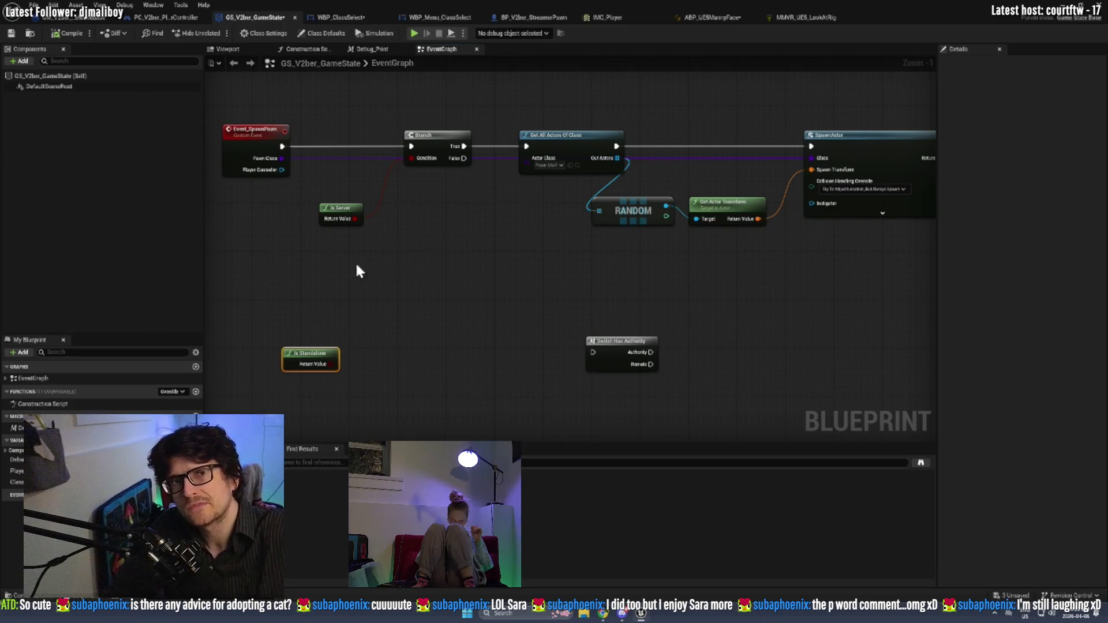
Create a custom event named SC_SpawnPawn with a Class input.
{"action": "right_click", "coordinate": [252, 280]}
{"action": "type", "text": "custom"}
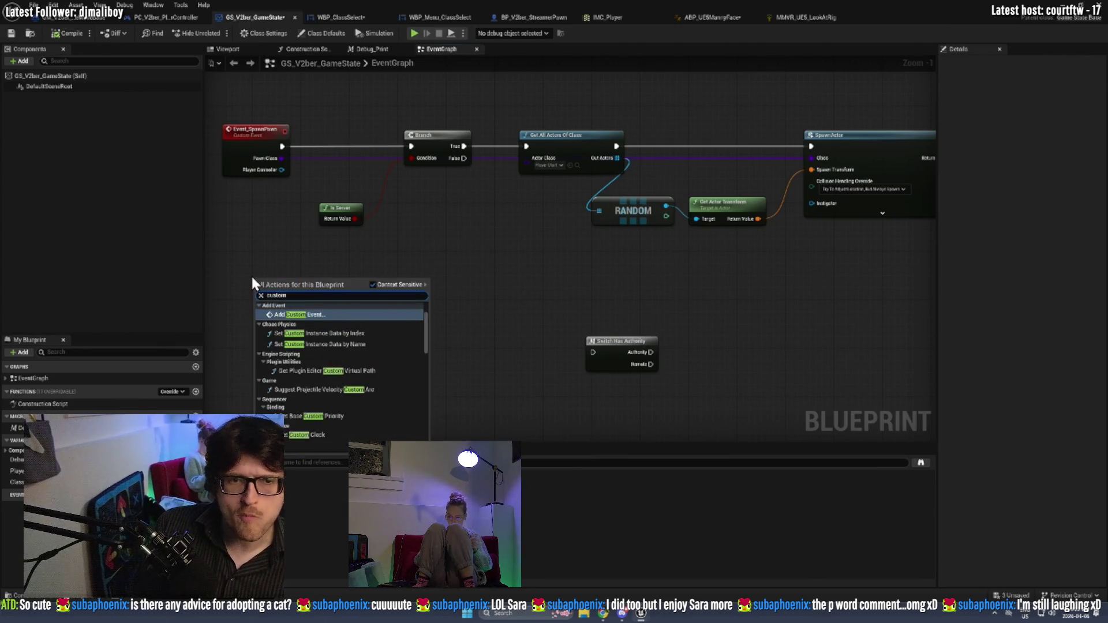
{"action": "key", "text": "Return"}
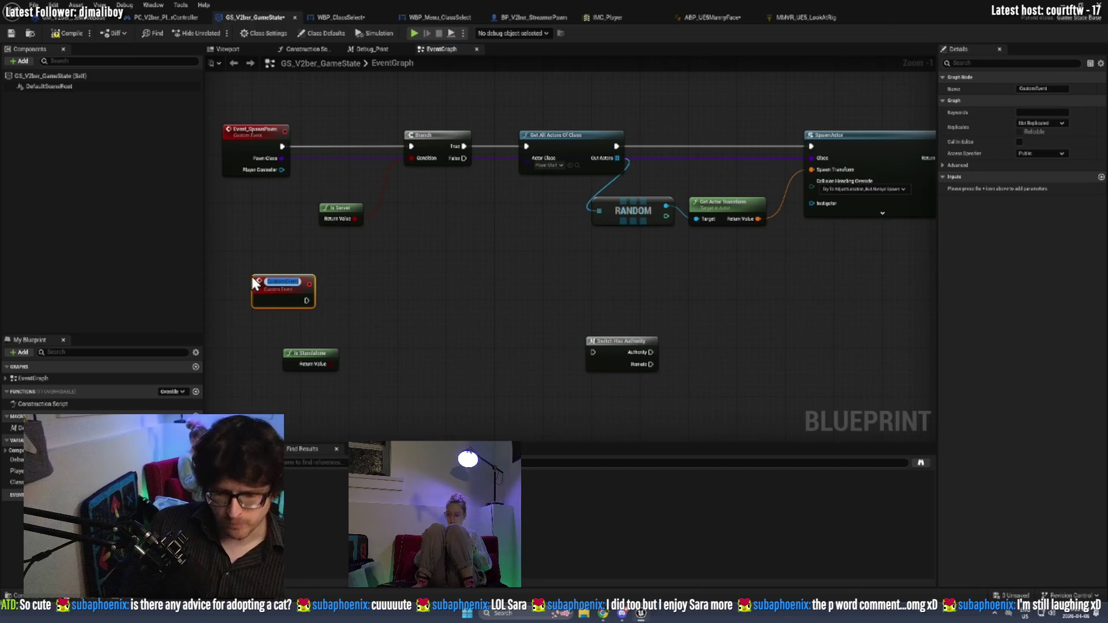
{"action": "type", "text": "SC_"}
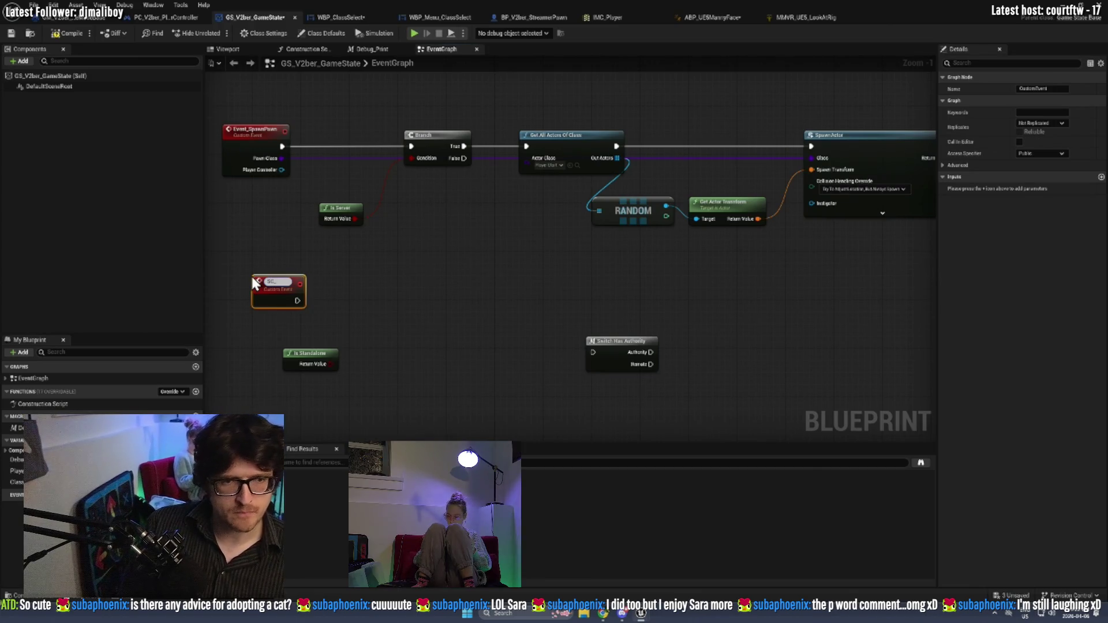
{"action": "type", "text": "SpawnPawn"}
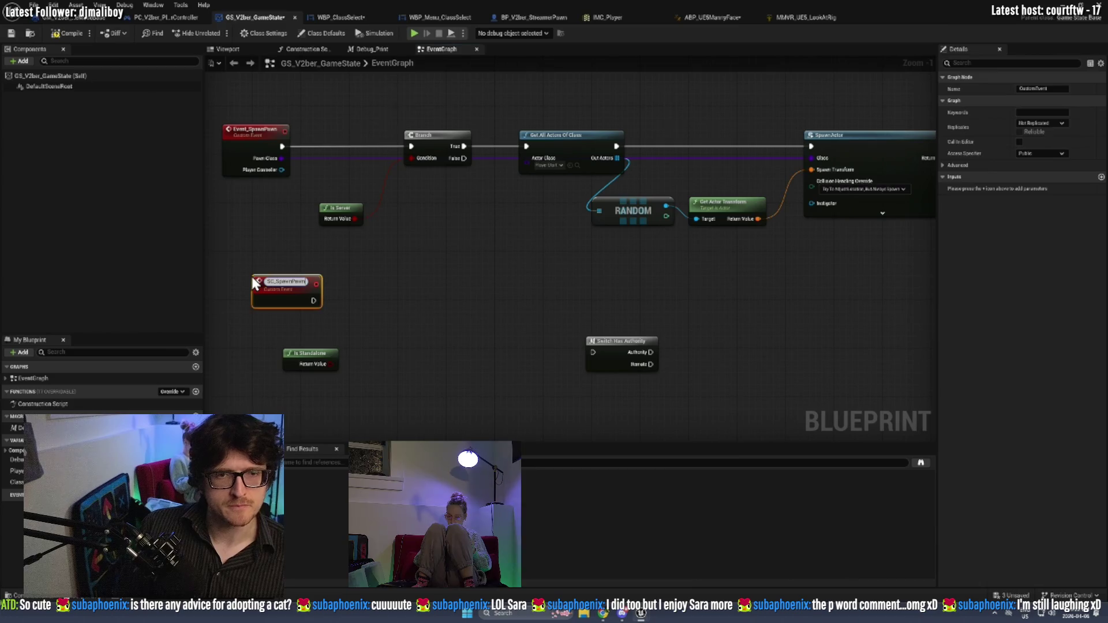
{"action": "key", "text": "Return"}
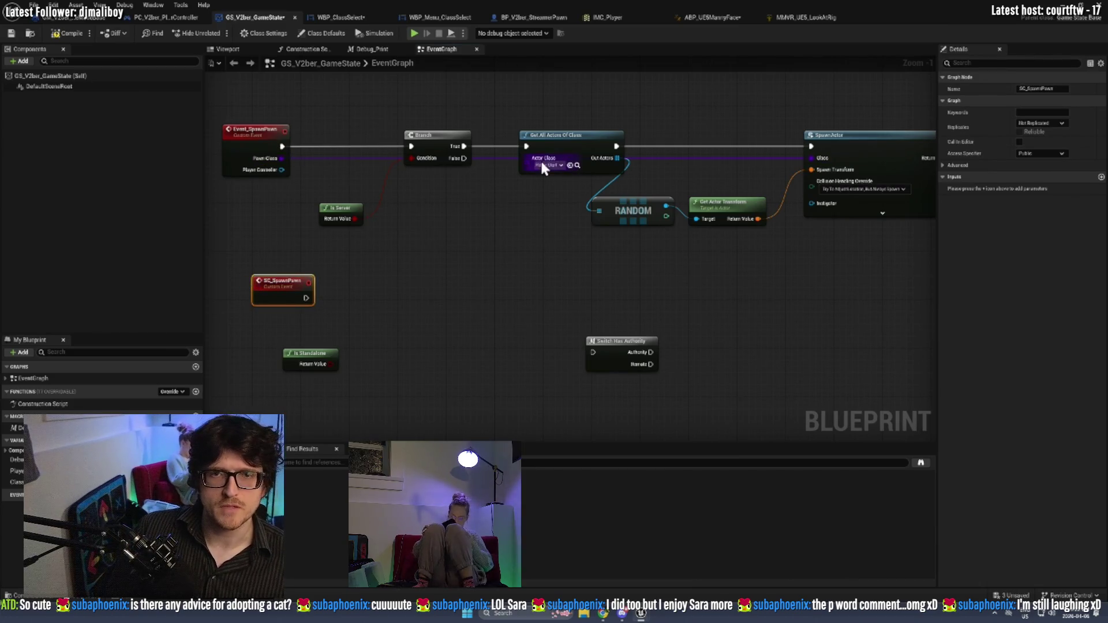
{"action": "left_click_drag", "start_coordinate": [526, 162], "coordinate": [352, 348]}
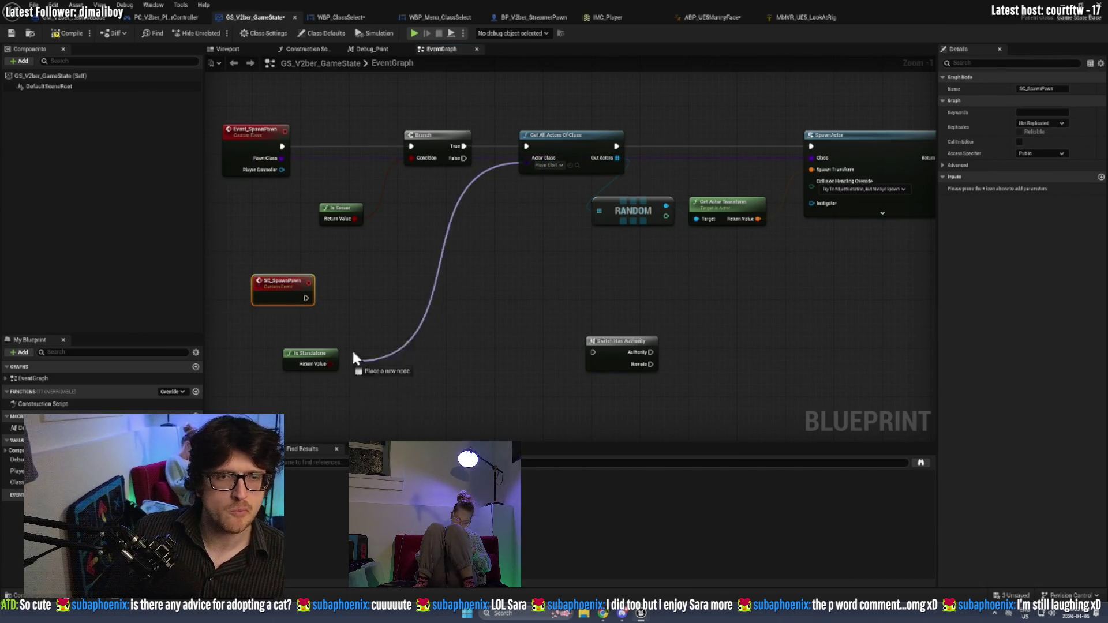
{"action": "mouse_move", "coordinate": [815, 158]}
{"action": "left_mouse_down"}
{"action": "mouse_move", "coordinate": [507, 339]}
{"action": "mouse_move", "coordinate": [315, 326]}
{"action": "left_mouse_up"}
Add Get Player View Point fed by Event_SpawnPawn's Player Controller, and give SC_SpawnPawn a Target input.
{"action": "left_click", "coordinate": [436, 271]}
{"action": "mouse_move", "coordinate": [288, 168]}
{"action": "left_mouse_down"}
{"action": "mouse_move", "coordinate": [514, 275]}
{"action": "mouse_move", "coordinate": [529, 294]}
{"action": "left_mouse_up"}
{"action": "type", "text": "get player "}
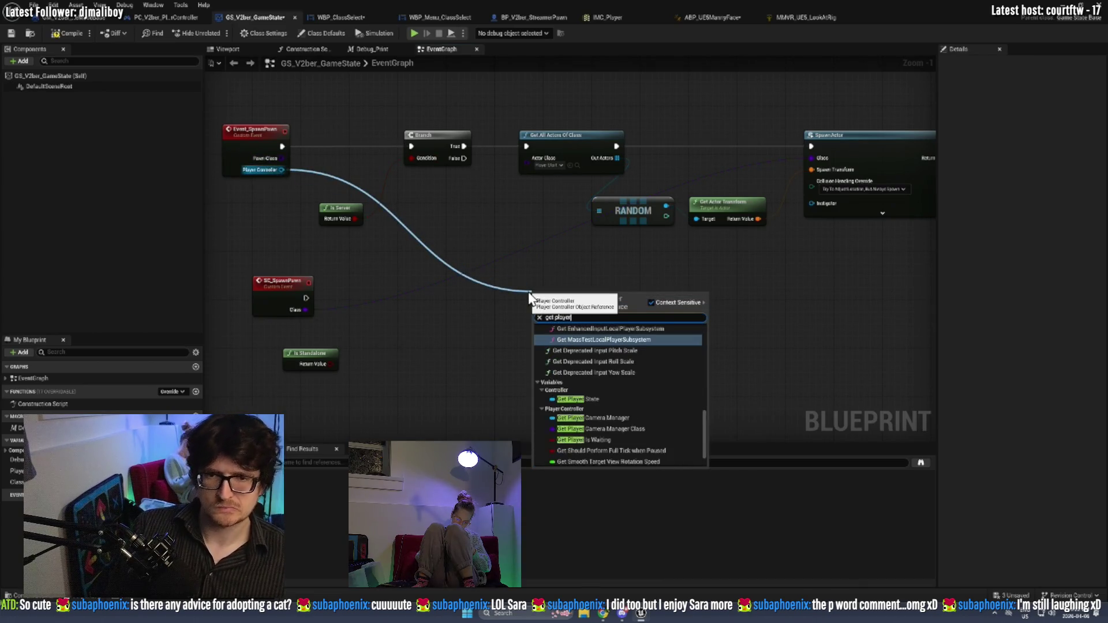
{"action": "type", "text": "con"}
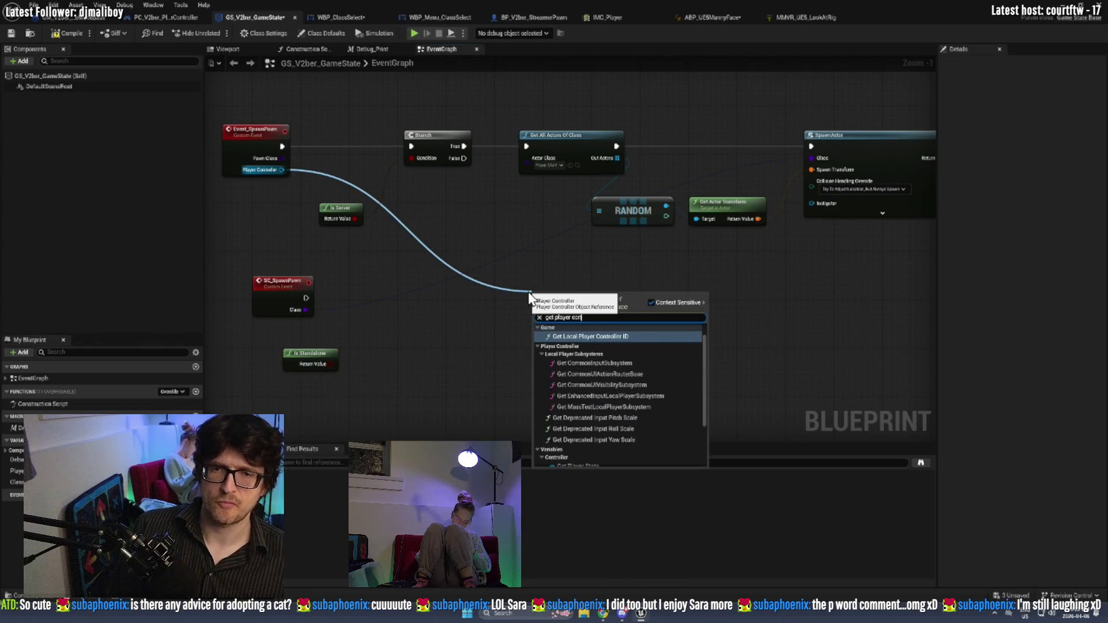
{"action": "key", "text": "BackSpace"}
{"action": "key", "text": "BackSpace"}
{"action": "key", "text": "BackSpace"}
{"action": "type", "text": "pawn"}
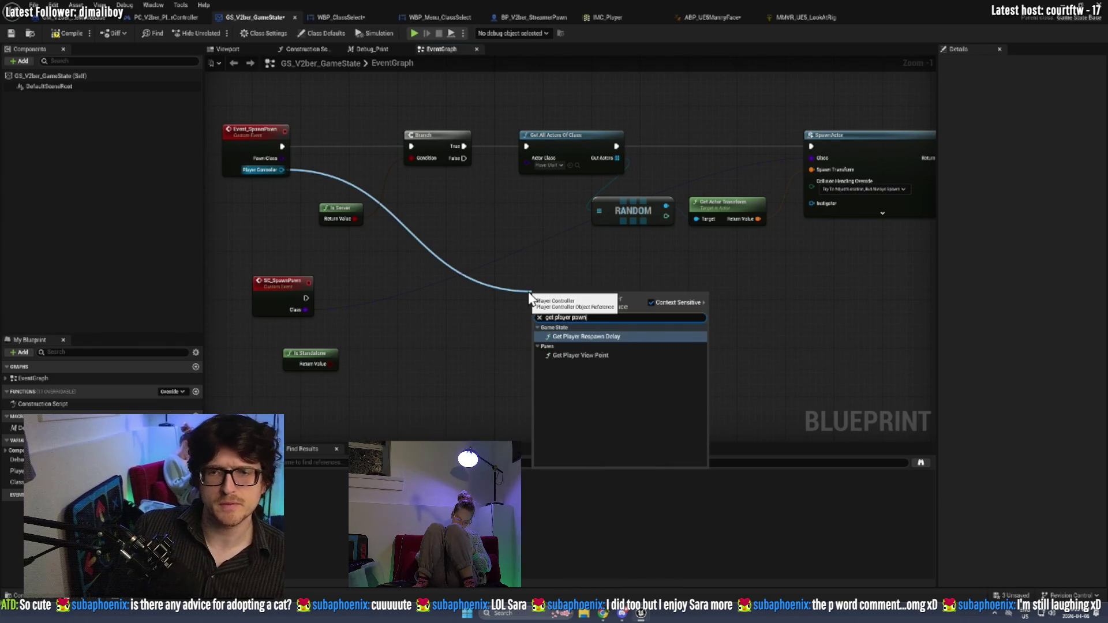
{"action": "key", "text": "Return"}
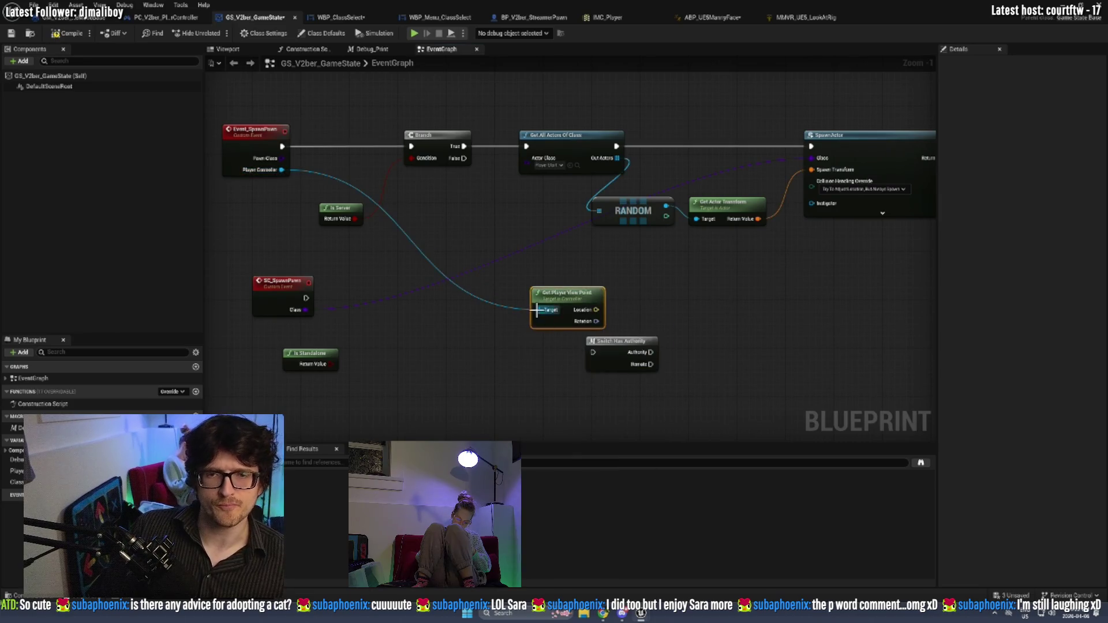
{"action": "mouse_move", "coordinate": [533, 310]}
{"action": "left_mouse_down"}
{"action": "mouse_move", "coordinate": [309, 308]}
{"action": "mouse_move", "coordinate": [307, 322]}
{"action": "left_mouse_up"}
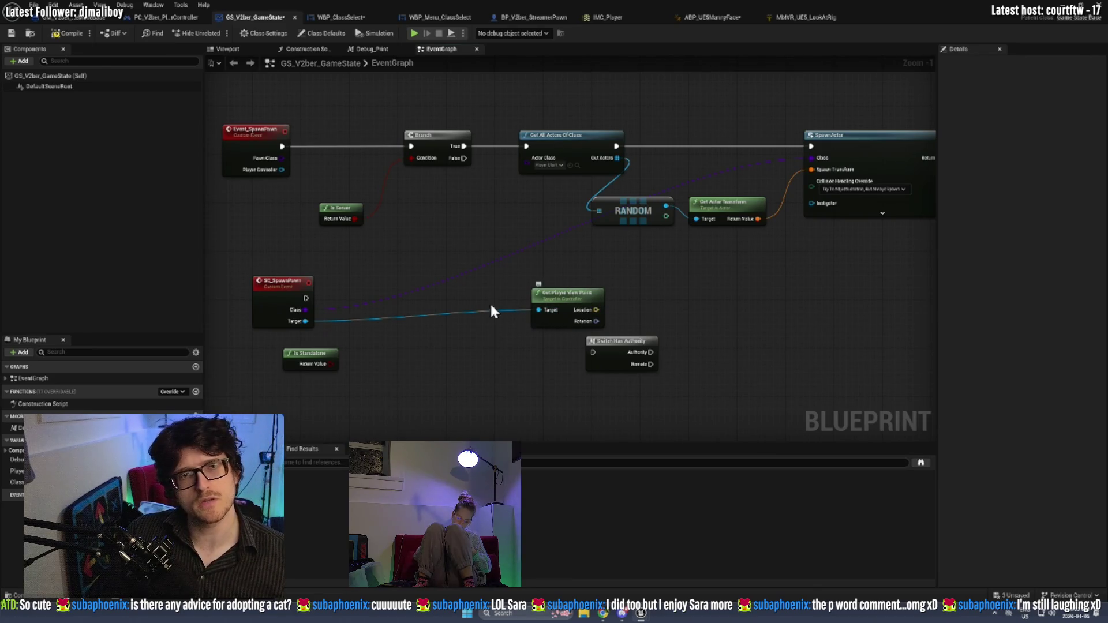
{"action": "left_click_drag", "start_coordinate": [463, 146], "coordinate": [811, 148]}
{"action": "mouse_move", "coordinate": [584, 299]}
{"action": "left_mouse_down"}
{"action": "mouse_move", "coordinate": [525, 231]}
{"action": "mouse_move", "coordinate": [516, 194]}
{"action": "left_mouse_up"}
{"action": "mouse_move", "coordinate": [282, 170]}
{"action": "left_mouse_down"}
{"action": "mouse_move", "coordinate": [485, 200]}
{"action": "mouse_move", "coordinate": [483, 225]}
{"action": "left_mouse_up"}
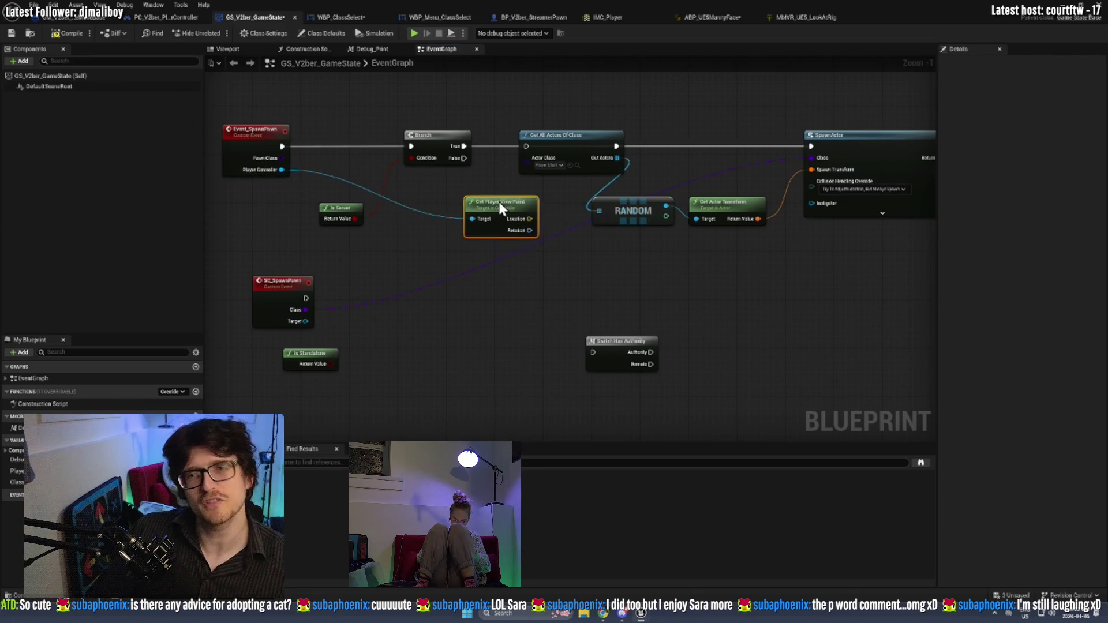
Delete the old random spawn-point nodes, undo it, and reselect RANDOM and Get Actor Transform.
{"action": "left_click_drag", "start_coordinate": [750, 269], "coordinate": [569, 130]}
{"action": "key", "text": "Delete"}
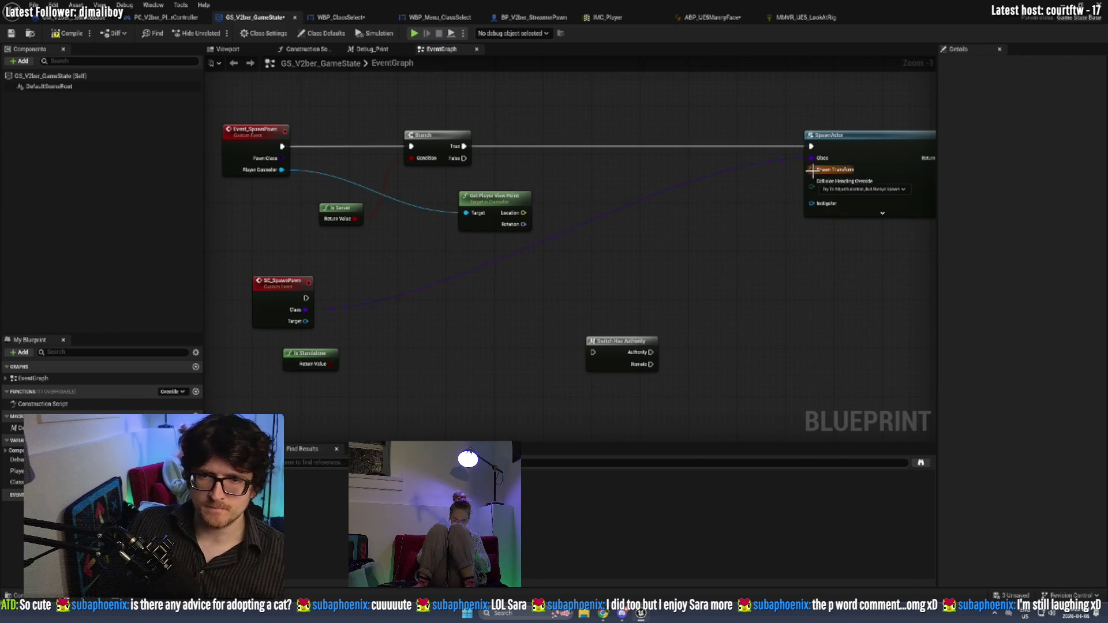
{"action": "key", "text": "ctrl+z"}
{"action": "left_click", "coordinate": [814, 168], "text": "alt"}
Move the spawn-point nodes aside and add a Make Transform node.
{"action": "mouse_move", "coordinate": [652, 297]}
{"action": "left_mouse_down"}
{"action": "mouse_move", "coordinate": [762, 199]}
{"action": "mouse_move", "coordinate": [756, 87]}
{"action": "left_mouse_up"}
{"action": "left_click_drag", "start_coordinate": [577, 134], "coordinate": [547, 80]}
{"action": "left_click_drag", "start_coordinate": [820, 173], "coordinate": [735, 203]}
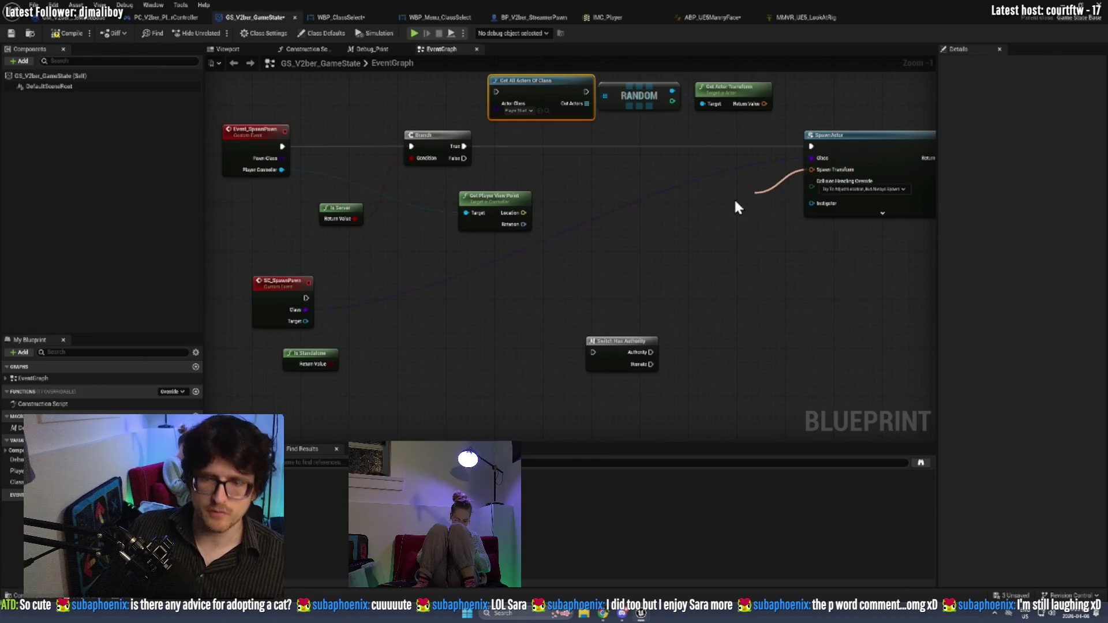
{"action": "type", "text": "make"}
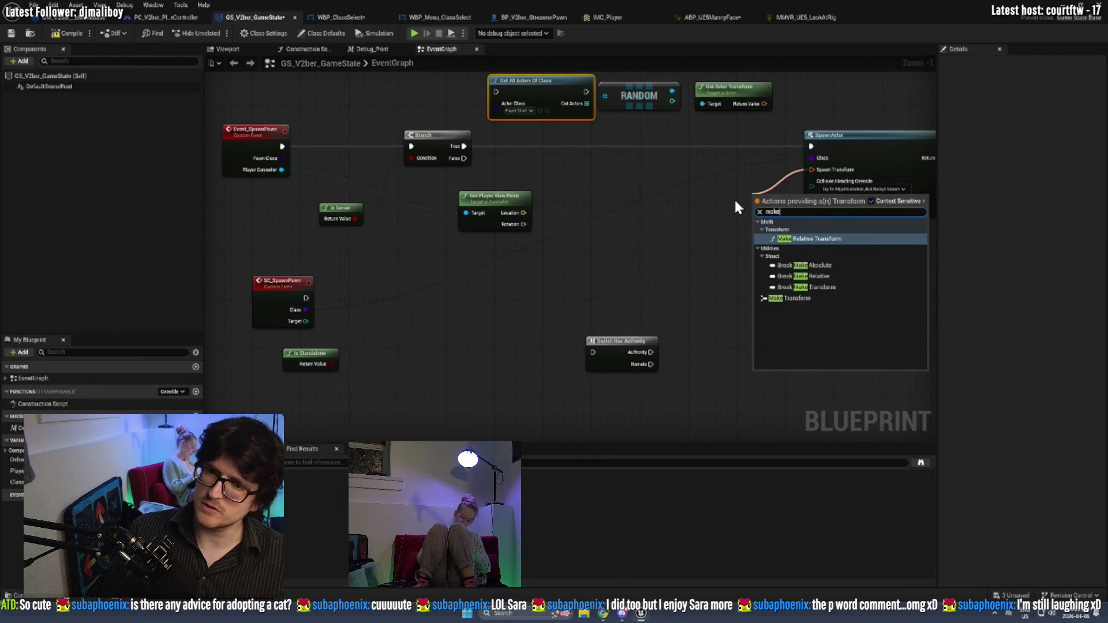
{"action": "key", "text": "Down"}
{"action": "key", "text": "Down"}
{"action": "key", "text": "Down"}
{"action": "key", "text": "Return"}
Feed Get Player View Point's Location into Make Transform and save the GameState blueprint.
{"action": "left_click", "coordinate": [753, 192]}
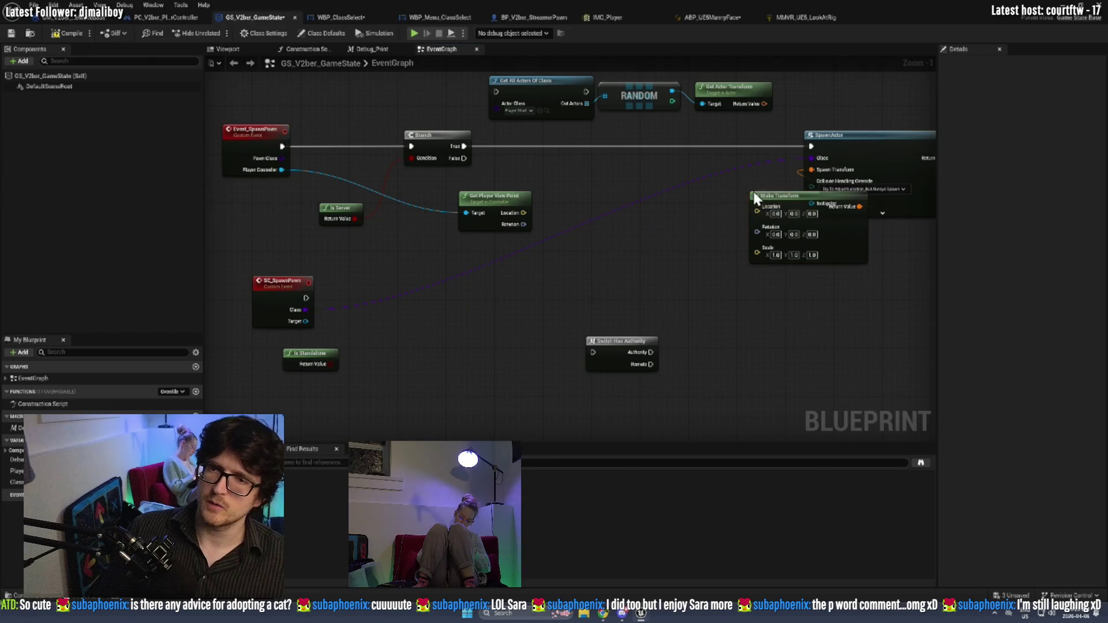
{"action": "left_click_drag", "start_coordinate": [777, 194], "coordinate": [654, 174]}
{"action": "mouse_move", "coordinate": [523, 213]}
{"action": "left_mouse_down"}
{"action": "mouse_move", "coordinate": [645, 197]}
{"action": "mouse_move", "coordinate": [637, 214]}
{"action": "left_mouse_up"}
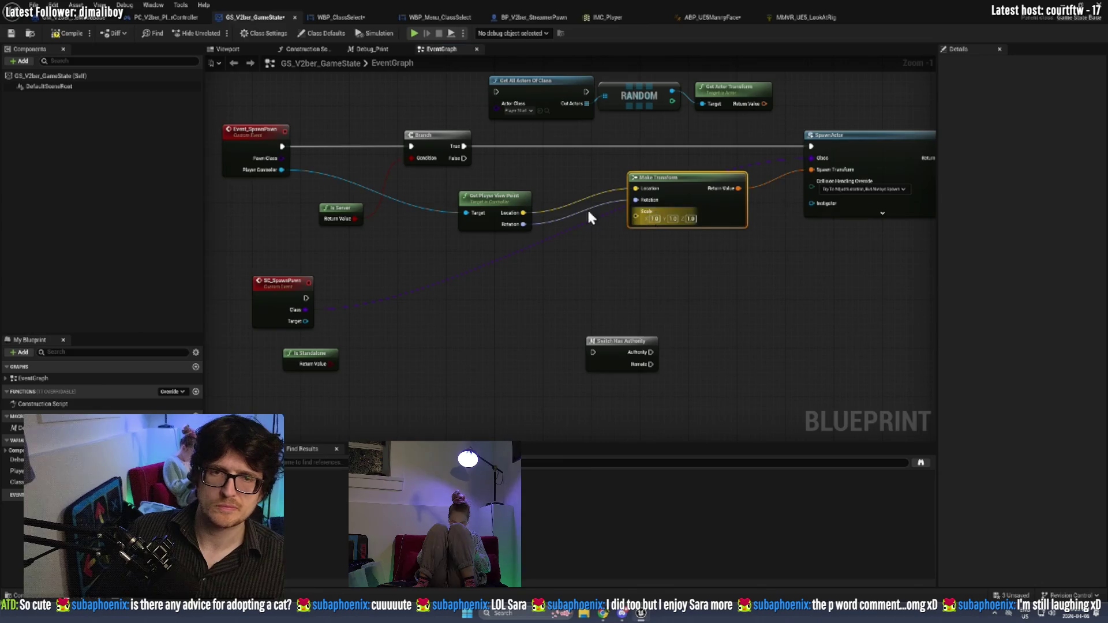
{"action": "left_click", "coordinate": [11, 33]}
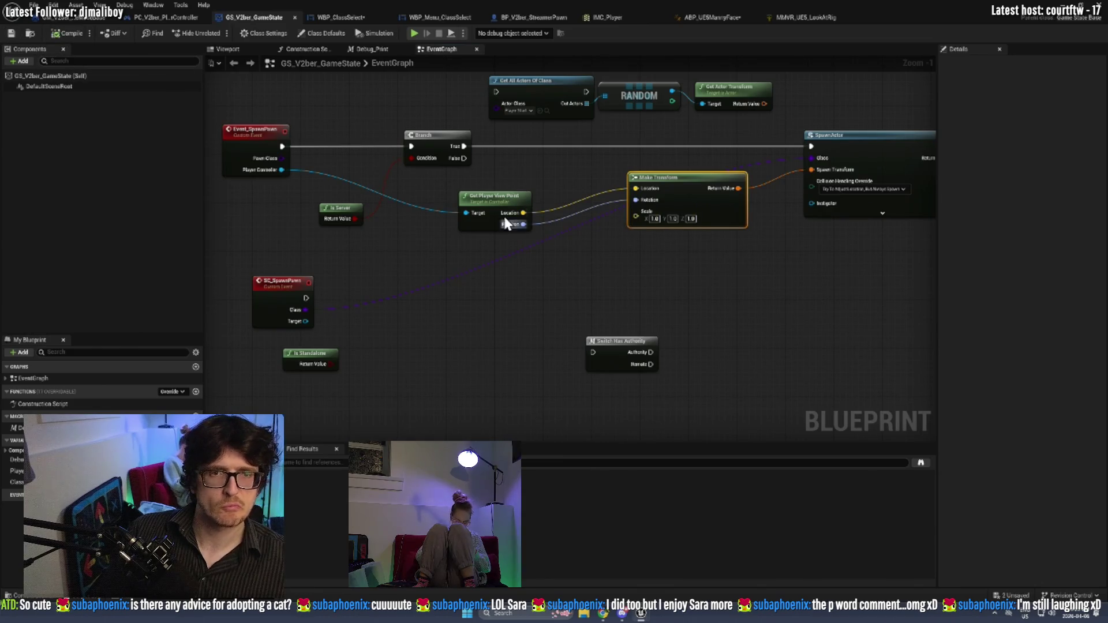
{"action": "mouse_move", "coordinate": [490, 200]}
{"action": "left_mouse_down"}
{"action": "mouse_move", "coordinate": [488, 188]}
{"action": "mouse_move", "coordinate": [492, 215]}
{"action": "left_mouse_up"}
Add an SC Spawn Pawn call on Branch False, wiring Pawn Class and Player Controller Target.
{"action": "left_click_drag", "start_coordinate": [463, 162], "coordinate": [491, 167]}
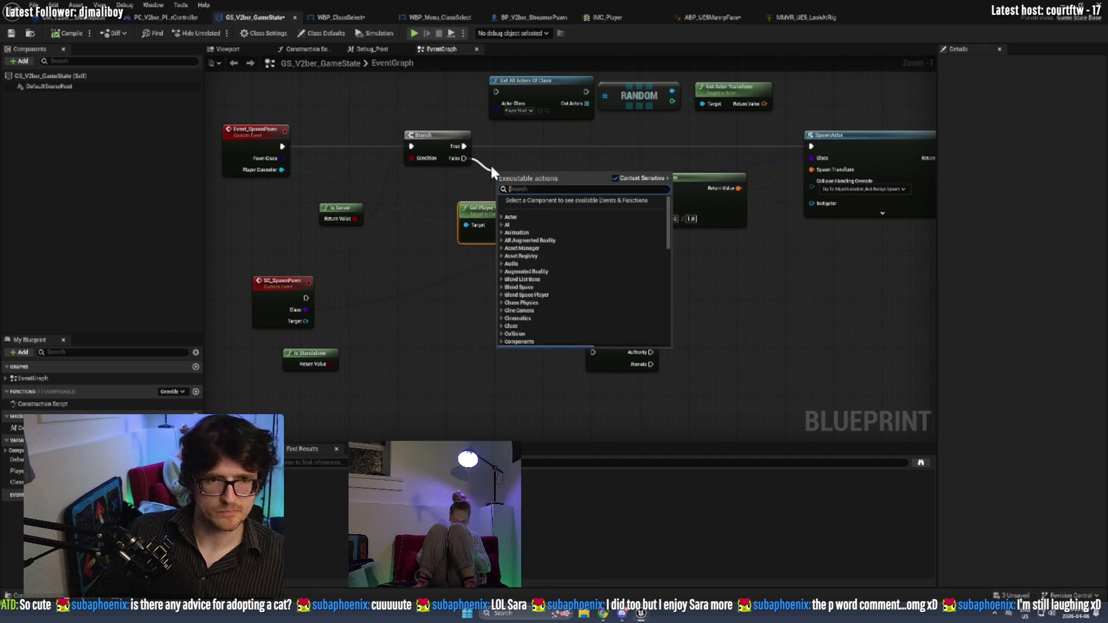
{"action": "type", "text": "sc_spawn"}
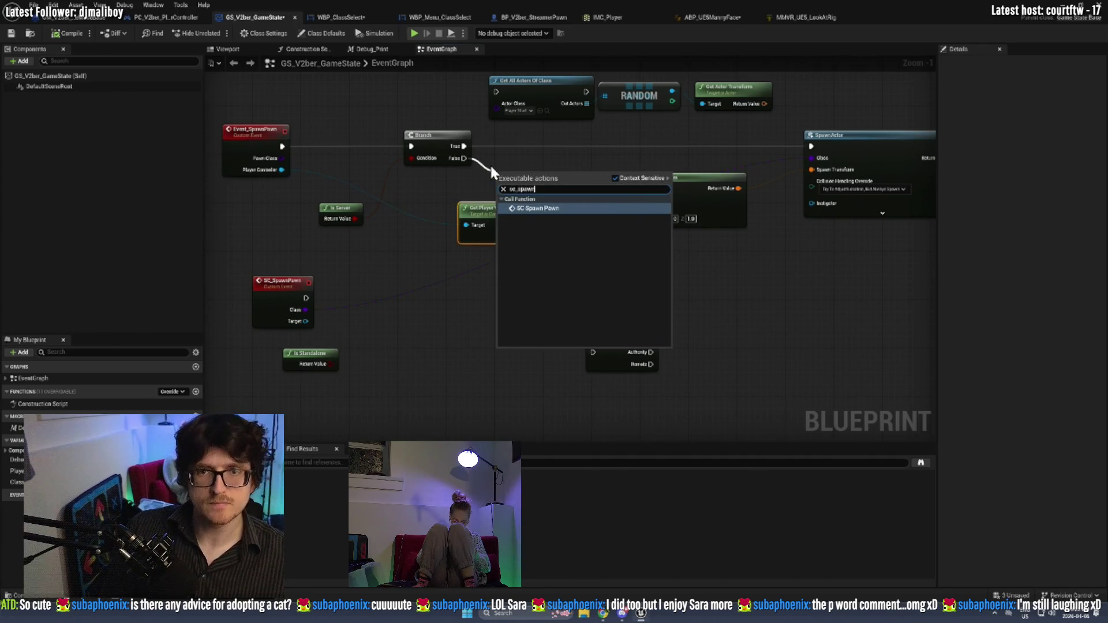
{"action": "key", "text": "Return"}
{"action": "mouse_move", "coordinate": [484, 209]}
{"action": "left_mouse_down"}
{"action": "mouse_move", "coordinate": [466, 276]}
{"action": "mouse_move", "coordinate": [475, 283]}
{"action": "left_mouse_up"}
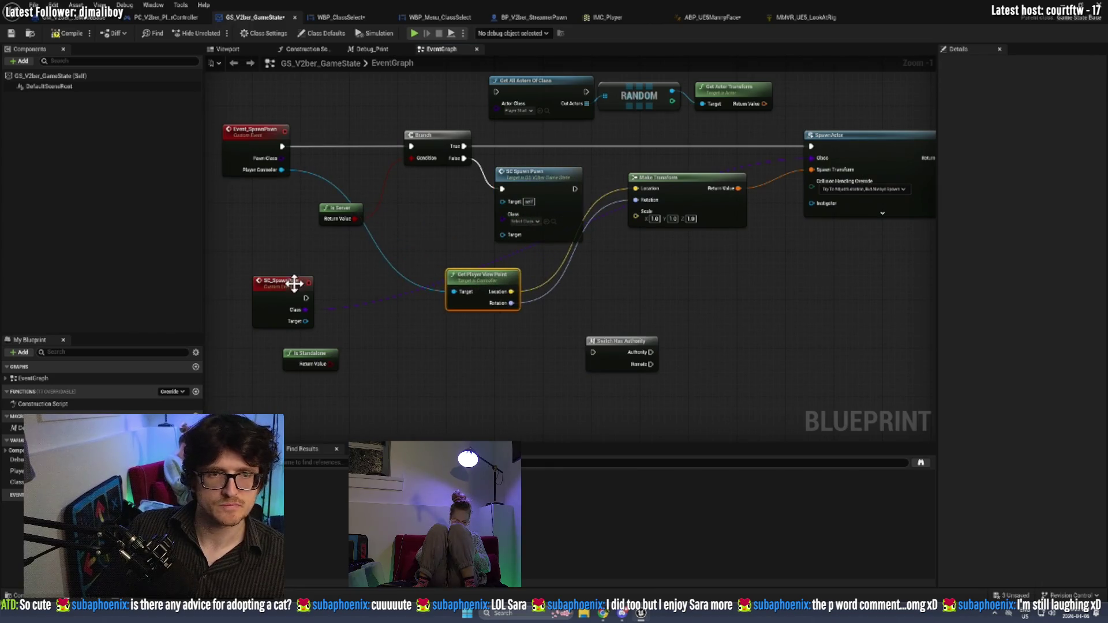
{"action": "left_click_drag", "start_coordinate": [306, 310], "coordinate": [506, 222]}
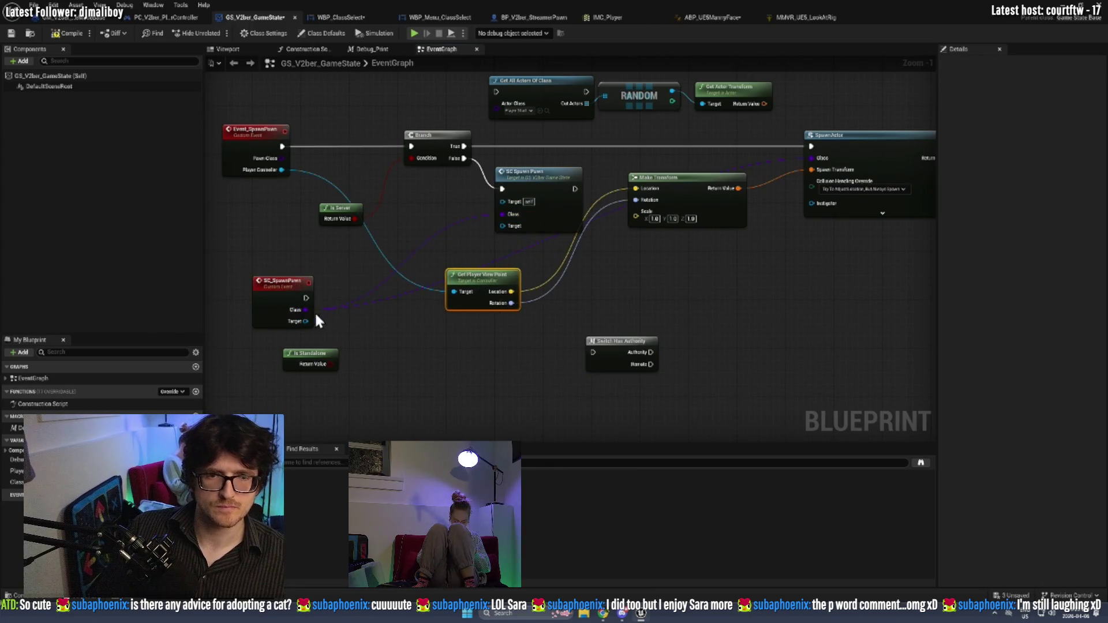
{"action": "left_click_drag", "start_coordinate": [306, 323], "coordinate": [454, 291]}
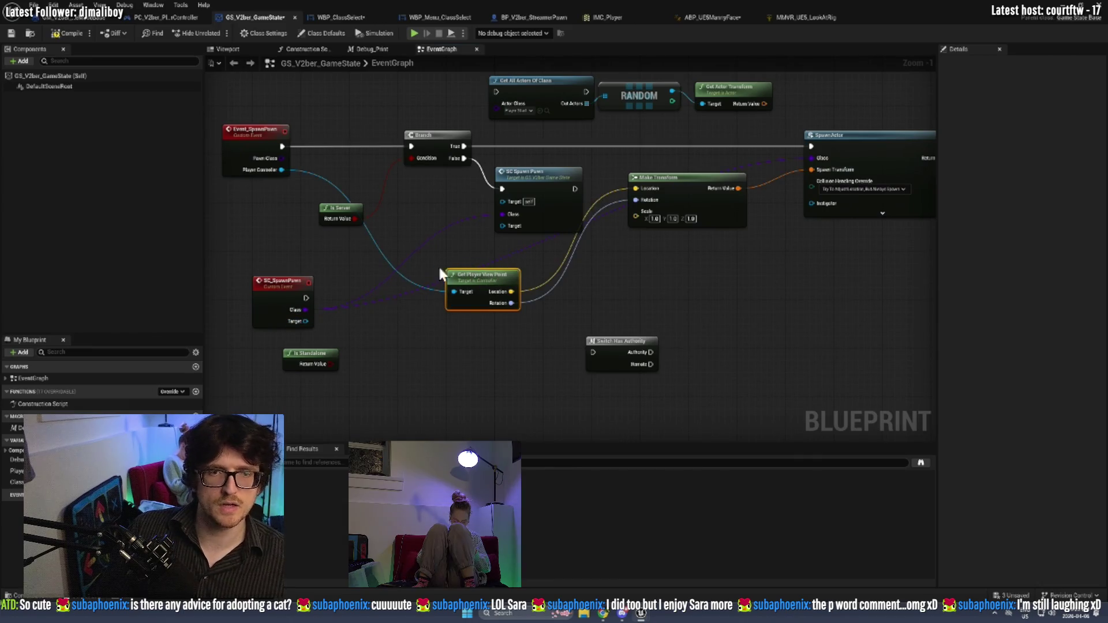
{"action": "mouse_move", "coordinate": [503, 214]}
{"action": "left_mouse_down"}
{"action": "mouse_move", "coordinate": [281, 158]}
{"action": "mouse_move", "coordinate": [502, 227]}
{"action": "left_mouse_up"}
{"action": "left_click_drag", "start_coordinate": [487, 292], "coordinate": [553, 268]}
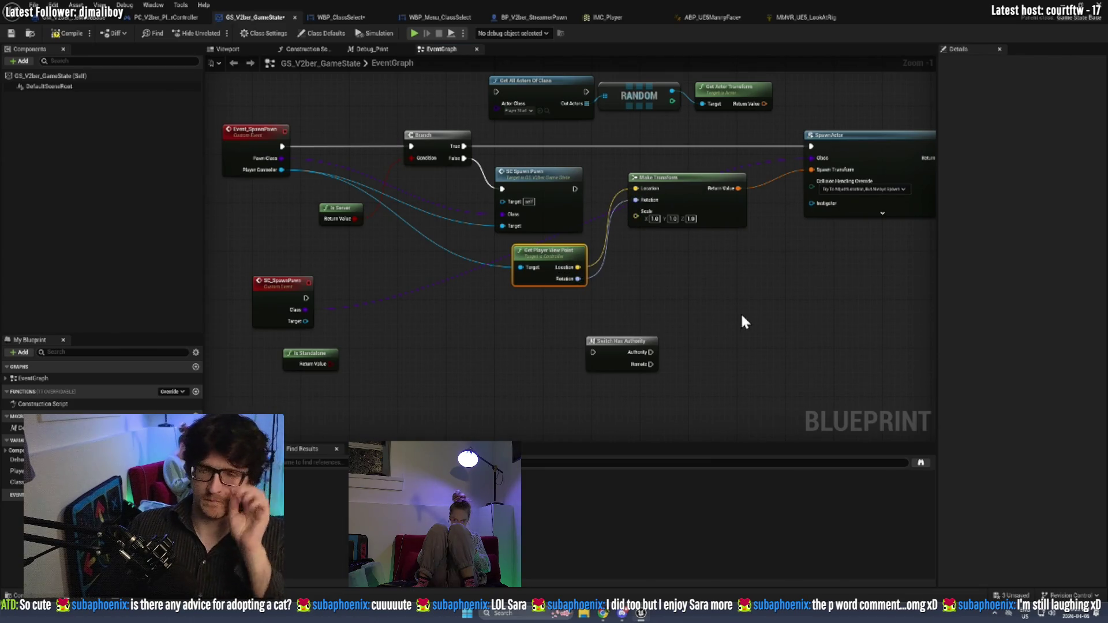
Move Switch Has Authority to the right and bring up BP_V2ber_StreamerPawn.
{"action": "scroll", "coordinate": [590, 289], "scroll_direction": "down", "scroll_amount": 1}
{"action": "left_click_drag", "start_coordinate": [638, 252], "coordinate": [487, 218]}
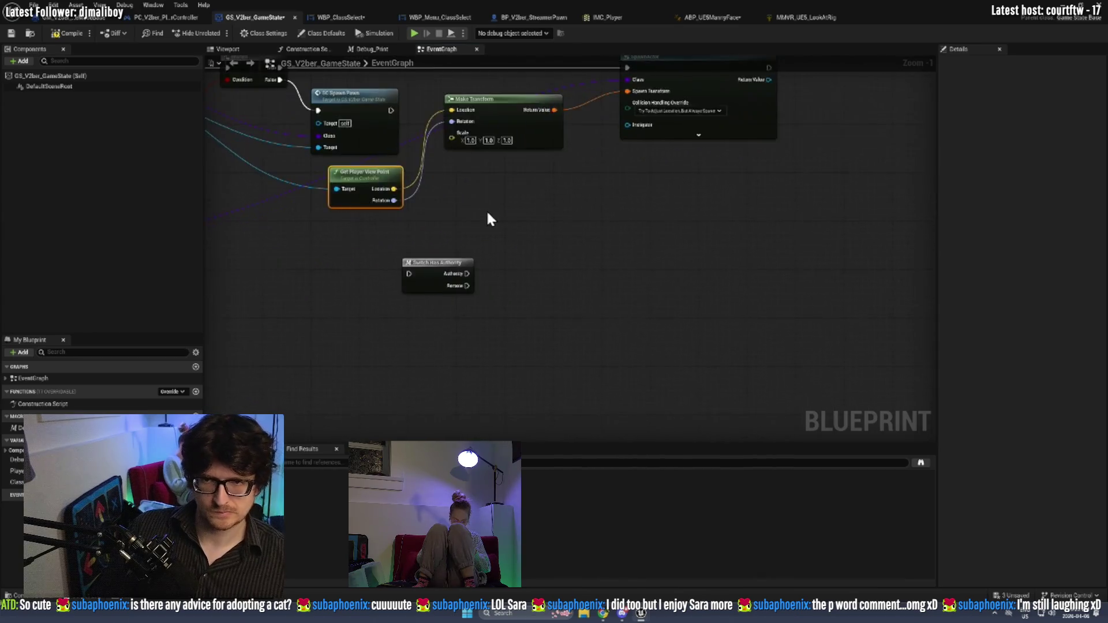
{"action": "scroll", "coordinate": [431, 245], "scroll_direction": "down", "scroll_amount": 1}
{"action": "left_click_drag", "start_coordinate": [432, 249], "coordinate": [676, 246]}
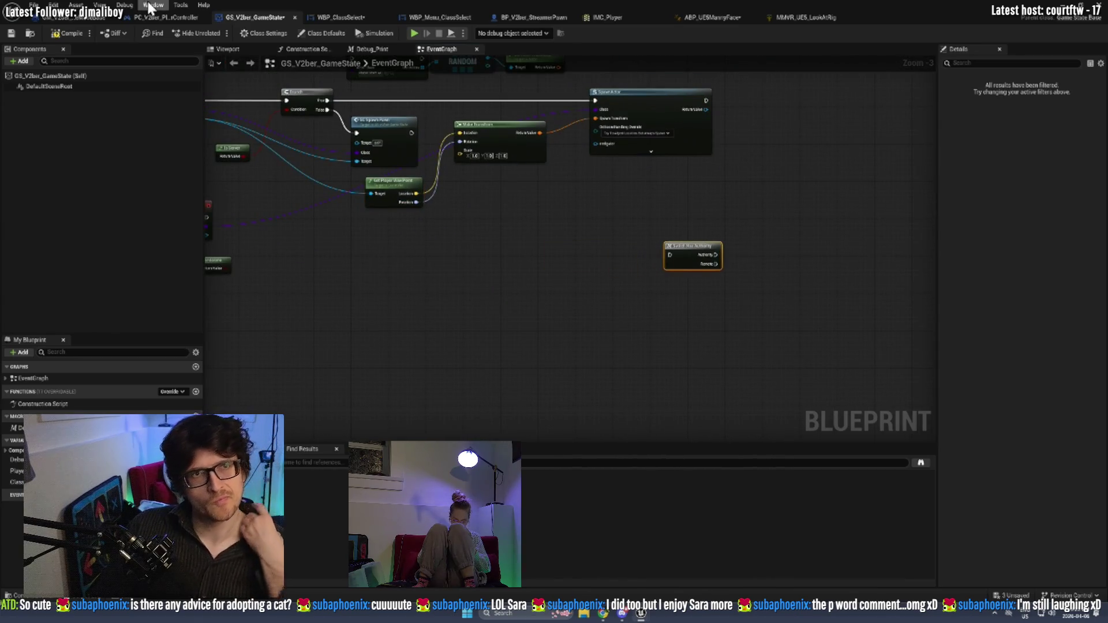
{"action": "left_click", "coordinate": [538, 16]}
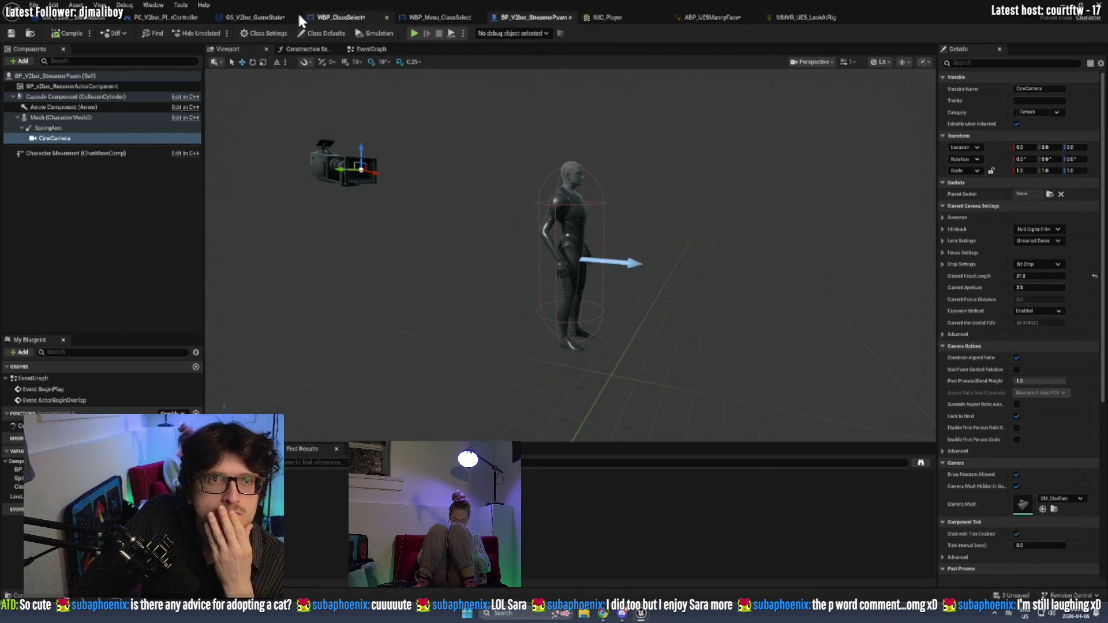
Inspect the PlayerController's Possess, Set View Target with Blend and Add Mapping Context nodes, then go to WBP_ClassSelect.
{"action": "left_click", "coordinate": [171, 18]}
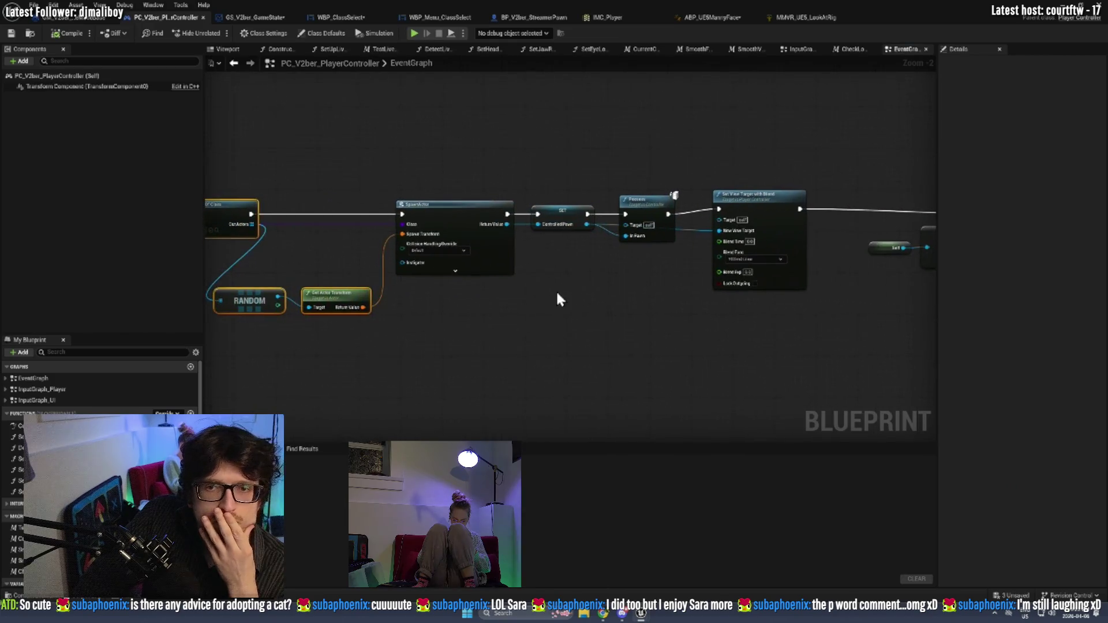
{"action": "left_click_drag", "start_coordinate": [640, 249], "coordinate": [873, 310]}
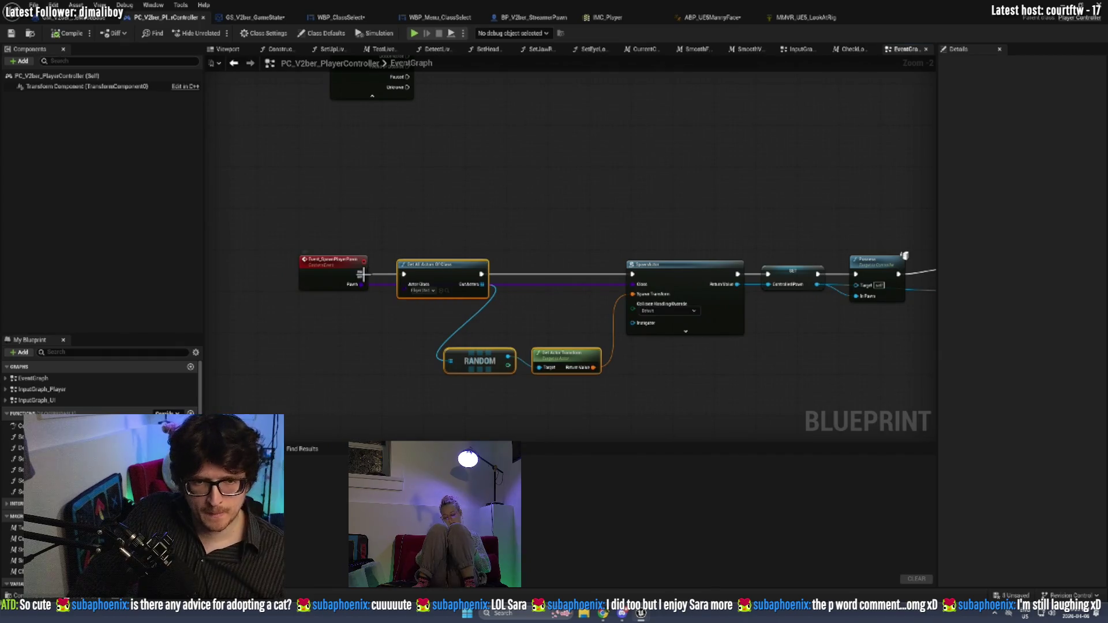
{"action": "left_click_drag", "start_coordinate": [923, 272], "coordinate": [538, 254]}
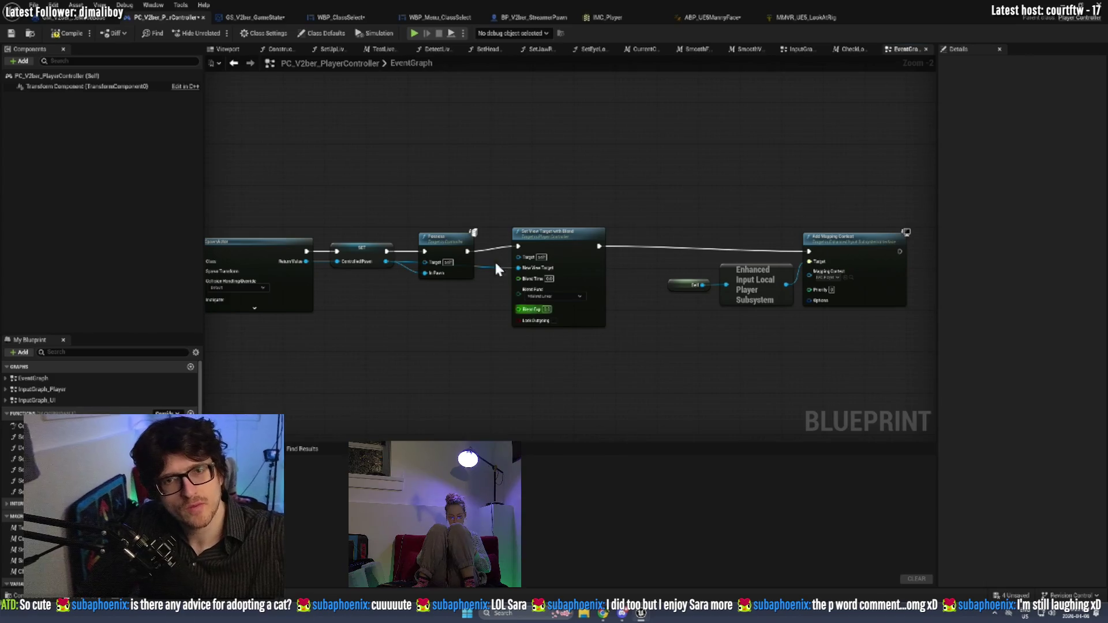
{"action": "mouse_move", "coordinate": [474, 236]}
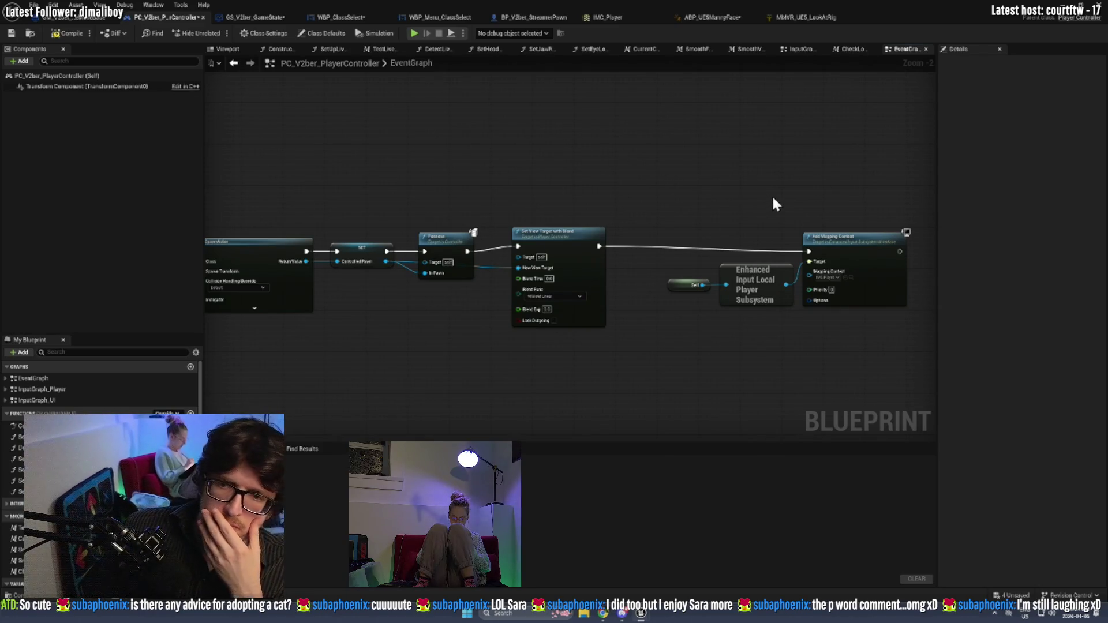
{"action": "left_click_drag", "start_coordinate": [773, 205], "coordinate": [695, 185]}
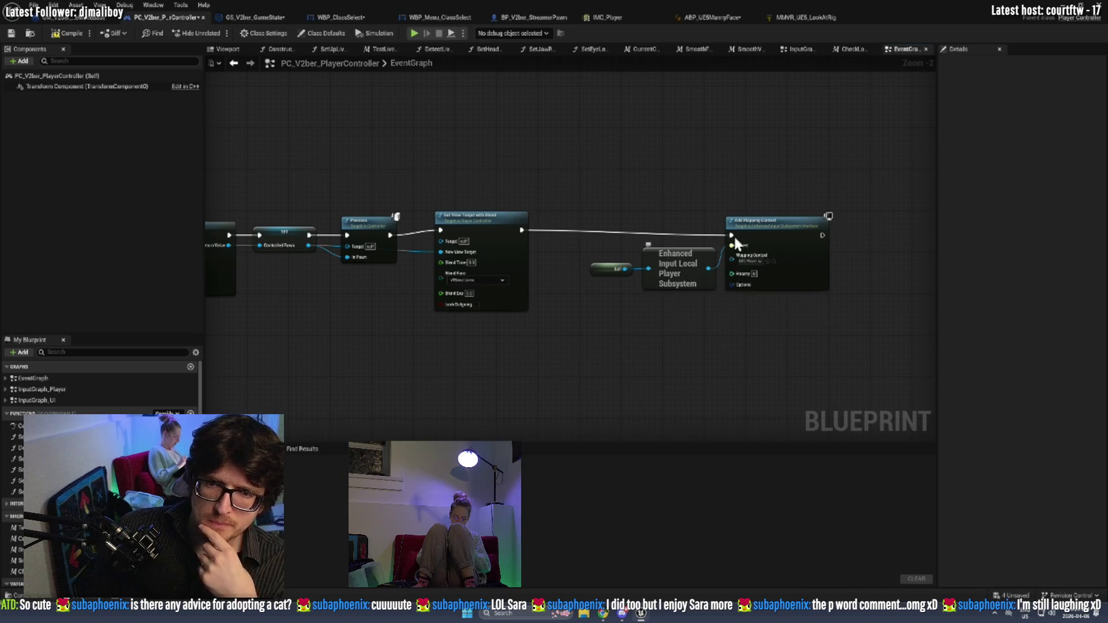
{"action": "left_click_drag", "start_coordinate": [815, 199], "coordinate": [619, 338]}
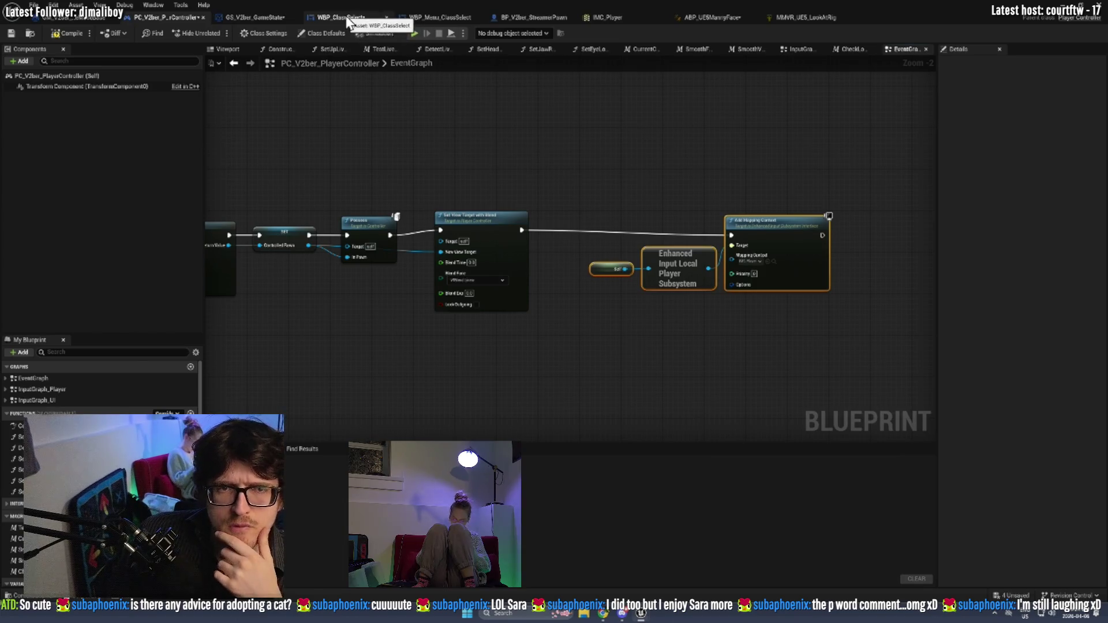
{"action": "left_click", "coordinate": [352, 16]}
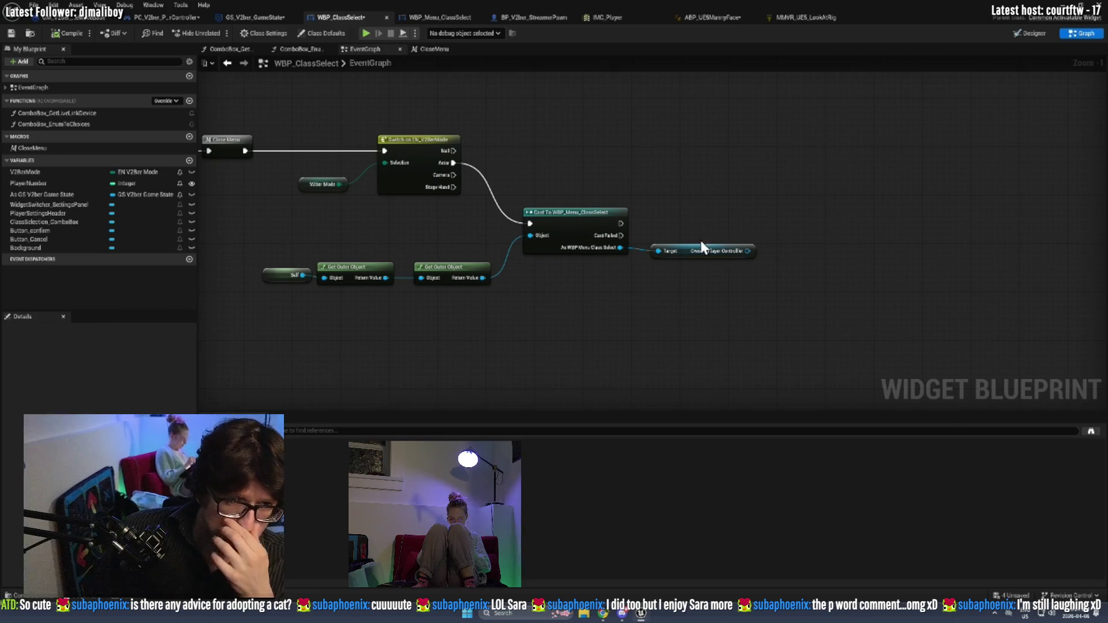
Add a GS_V2ber_GameState reference and call its Event Spawn Pawn.
{"action": "mouse_move", "coordinate": [33, 192]}
{"action": "left_mouse_down"}
{"action": "mouse_move", "coordinate": [671, 159]}
{"action": "mouse_move", "coordinate": [774, 203]}
{"action": "left_mouse_up"}
{"action": "left_click", "coordinate": [713, 177]}
{"action": "type", "text": "spawn pawn"}
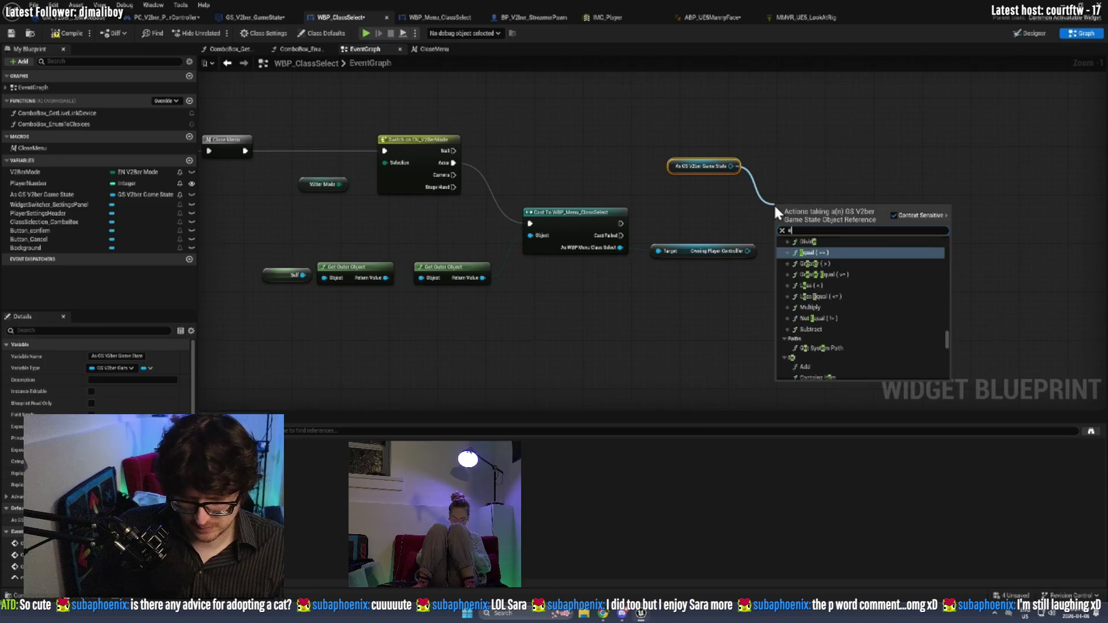
{"action": "key", "text": "Return"}
Wire Owning Player Controller, set Pawn Class to BP_V2ber_StreamerPawn, run after the cast, compile.
{"action": "scroll", "coordinate": [773, 203], "scroll_direction": "up", "scroll_amount": 1}
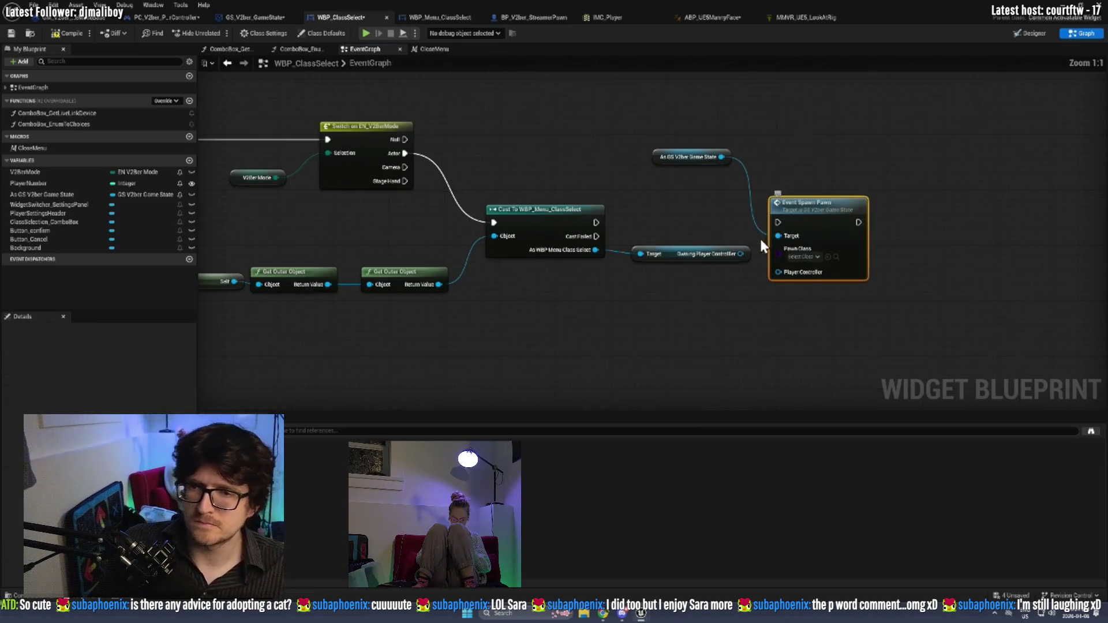
{"action": "left_click_drag", "start_coordinate": [740, 255], "coordinate": [778, 272]}
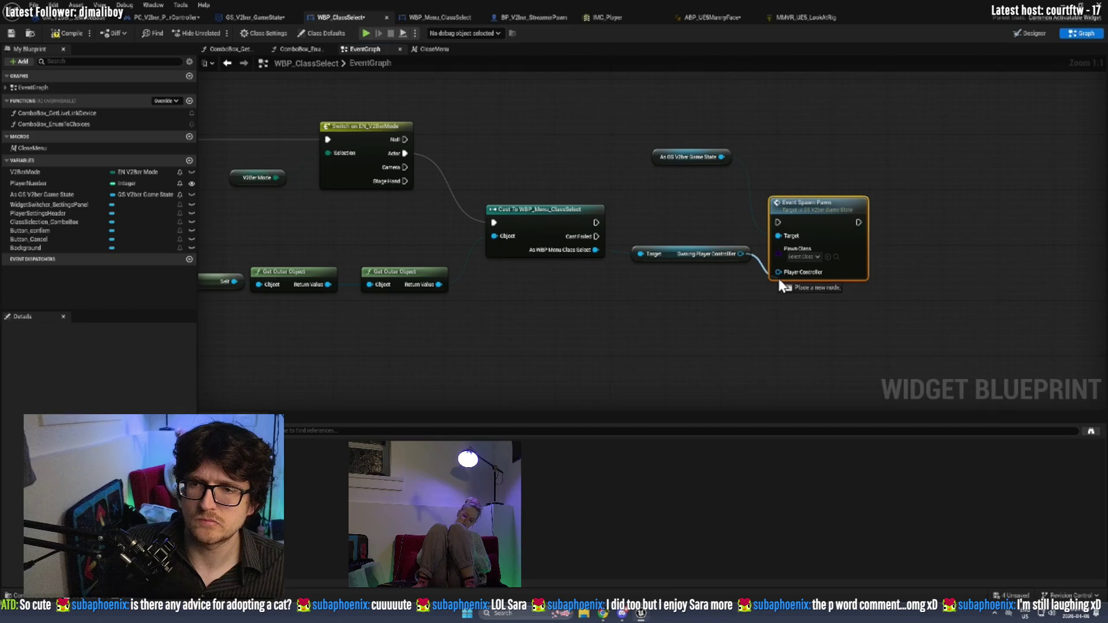
{"action": "left_click_drag", "start_coordinate": [804, 217], "coordinate": [865, 220]}
{"action": "left_click", "coordinate": [863, 257]}
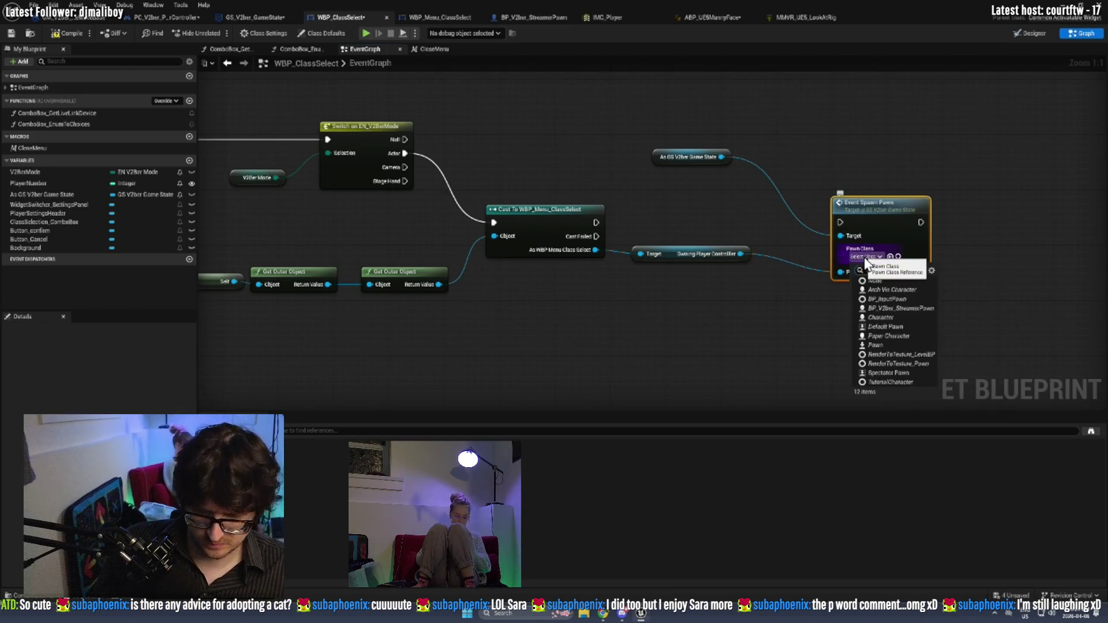
{"action": "type", "text": "v2b"}
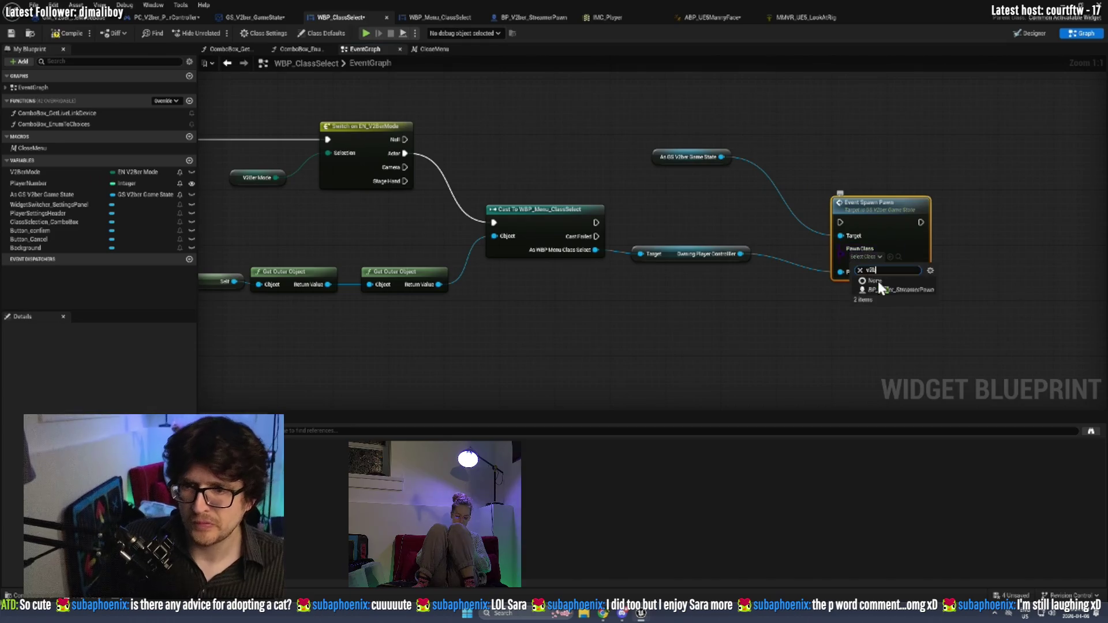
{"action": "left_click", "coordinate": [883, 289]}
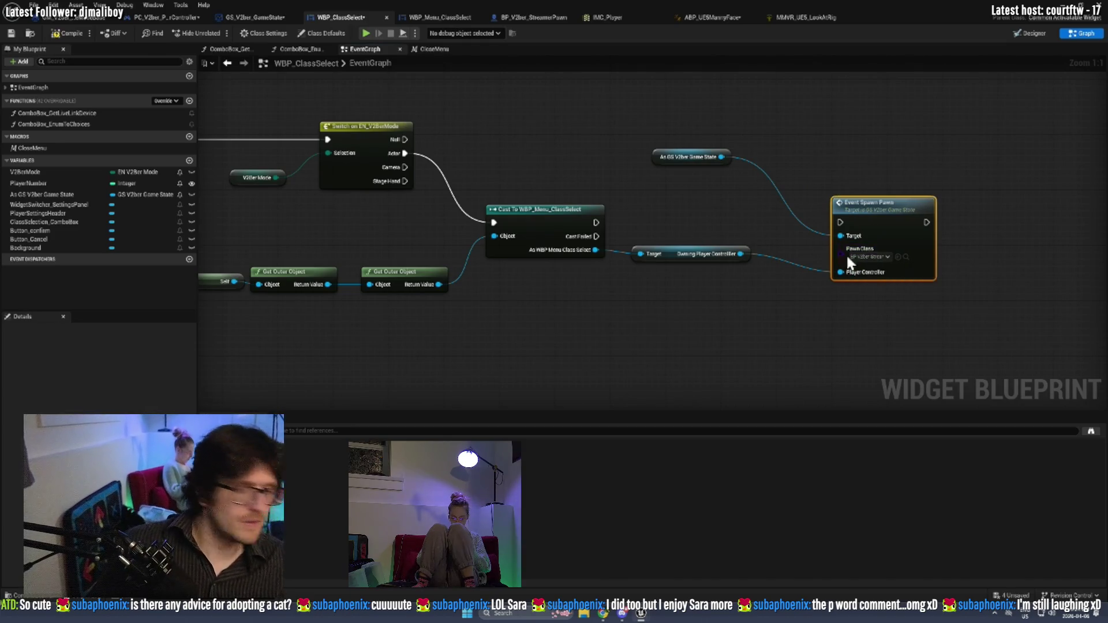
{"action": "left_click_drag", "start_coordinate": [601, 225], "coordinate": [842, 224]}
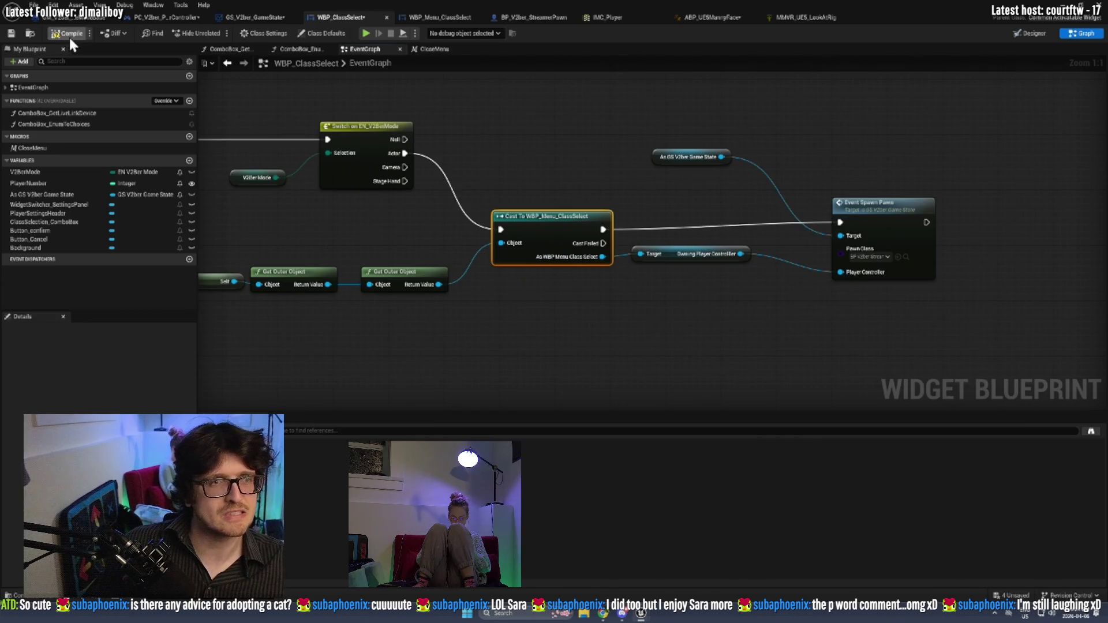
{"action": "left_click", "coordinate": [10, 34]}
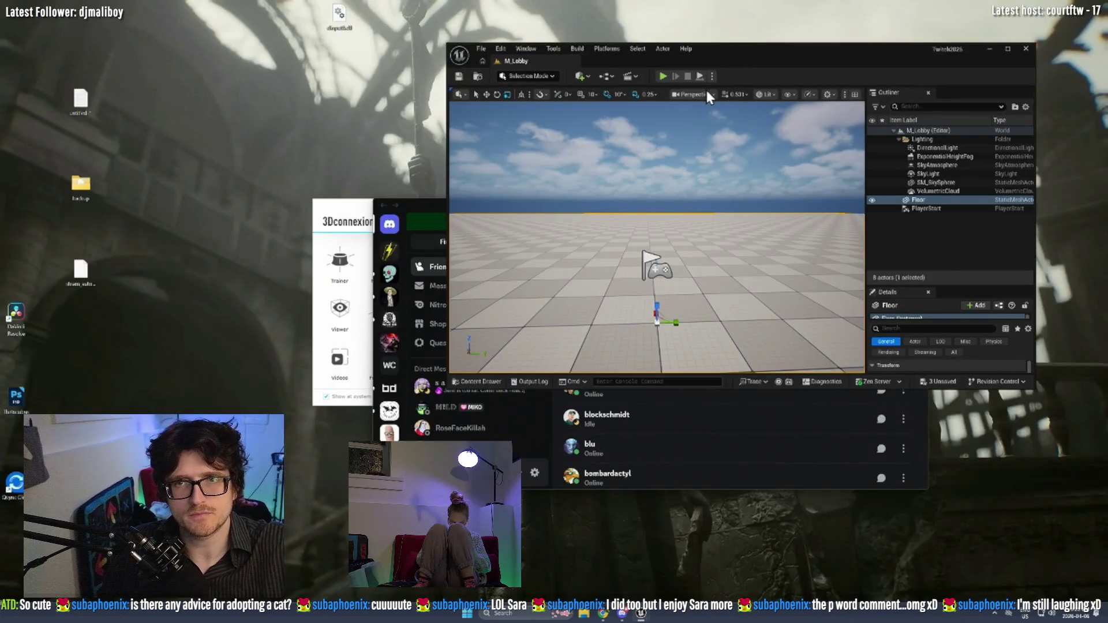
Play the lobby, choose Actor for Player 1, confirm, and stop the test.
{"action": "left_click", "coordinate": [664, 76]}
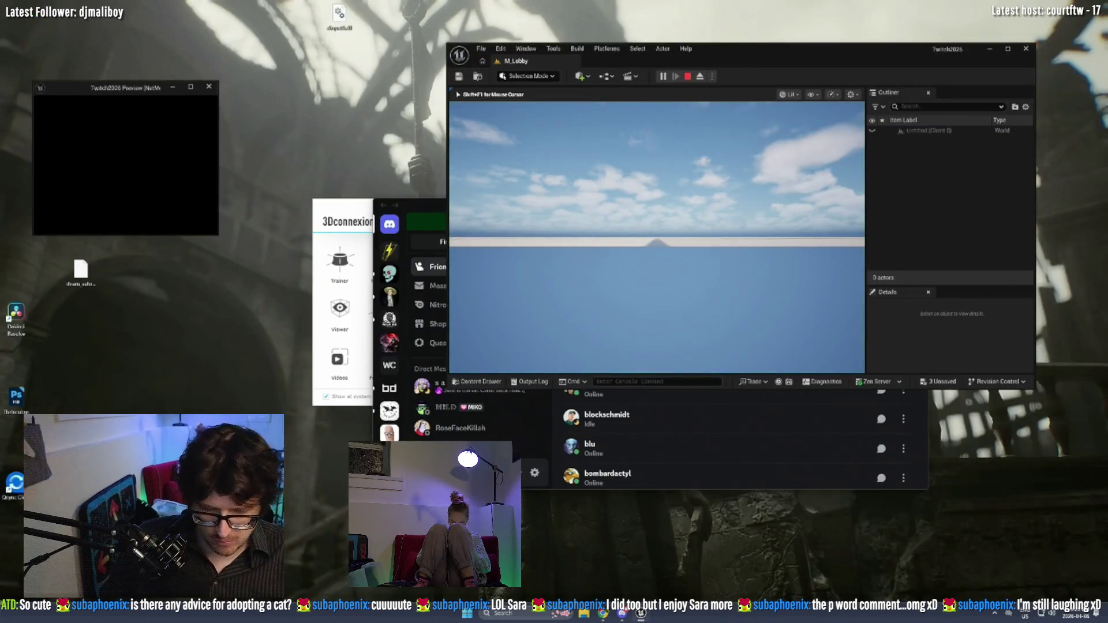
{"action": "left_click", "coordinate": [537, 136]}
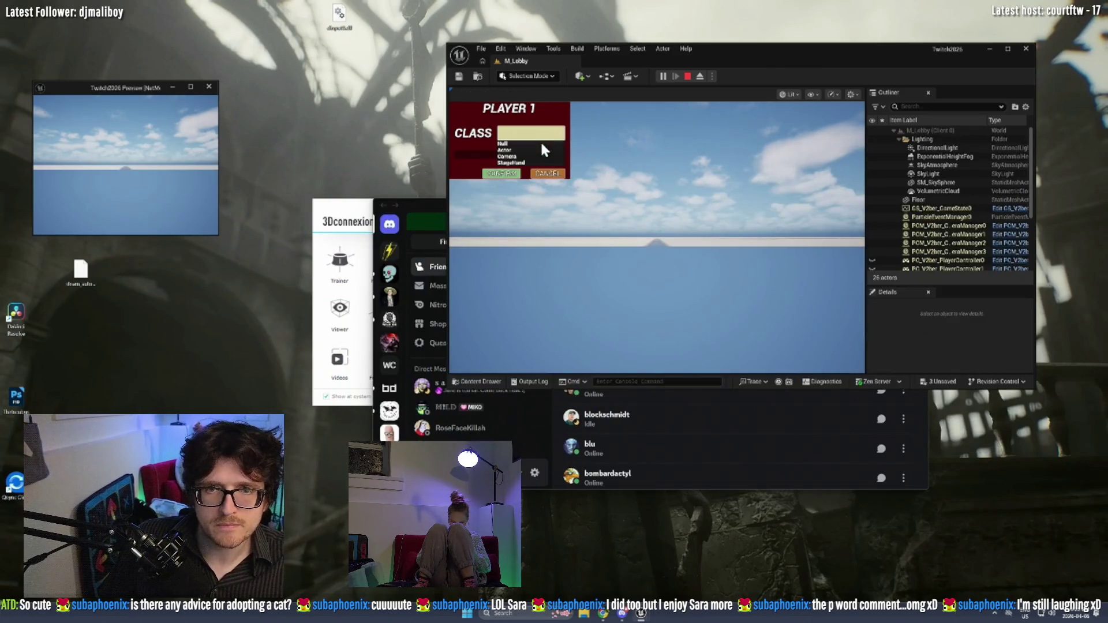
{"action": "left_click", "coordinate": [517, 150]}
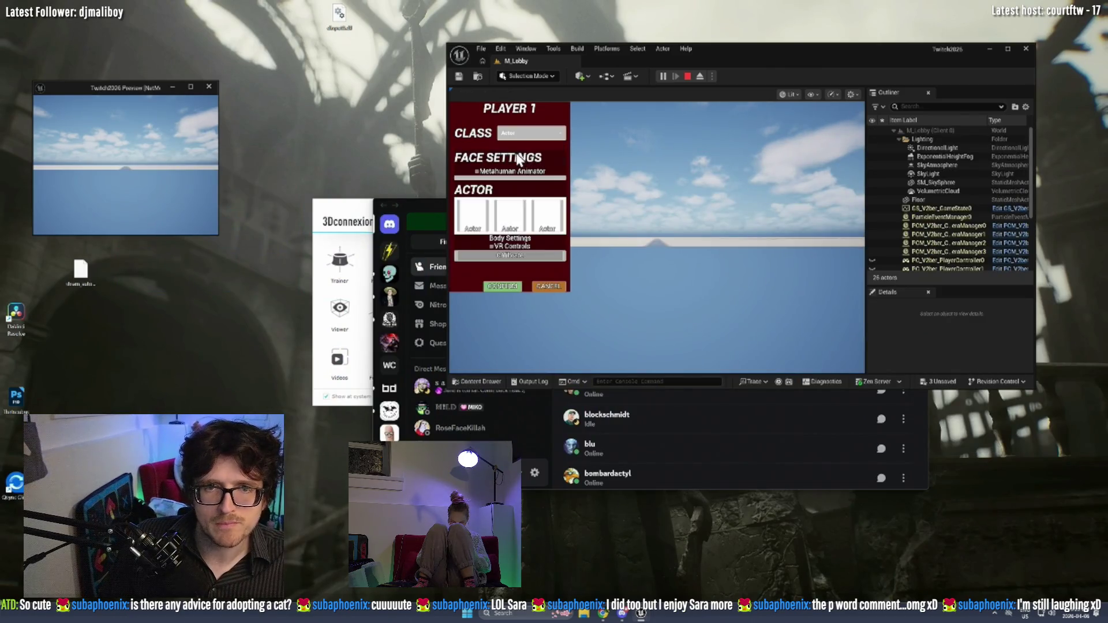
{"action": "left_click", "coordinate": [504, 286]}
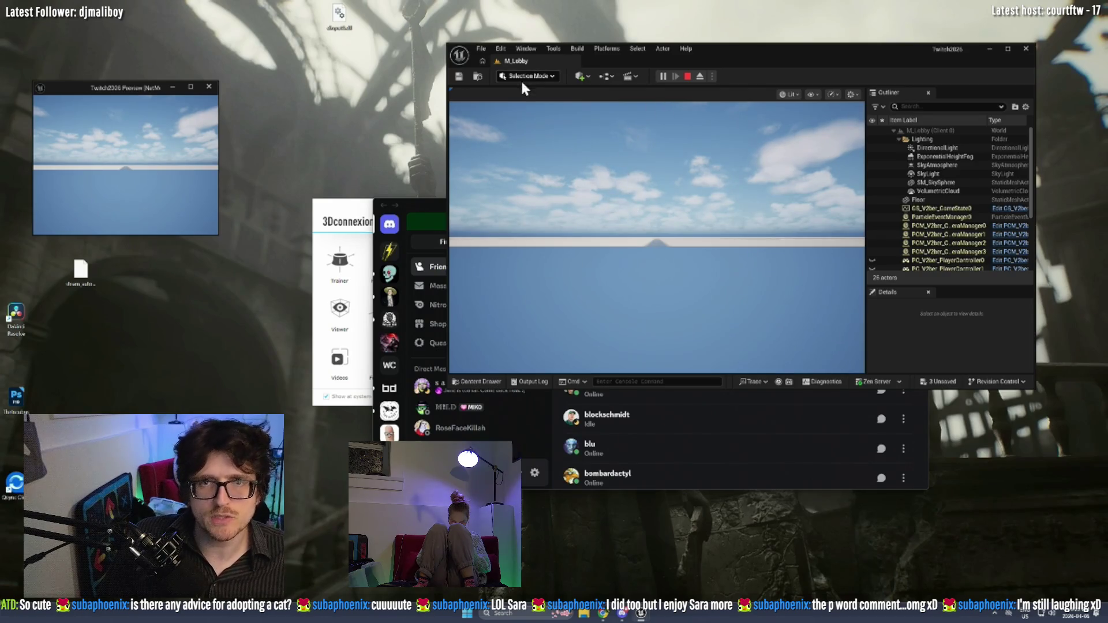
{"action": "left_click", "coordinate": [688, 76]}
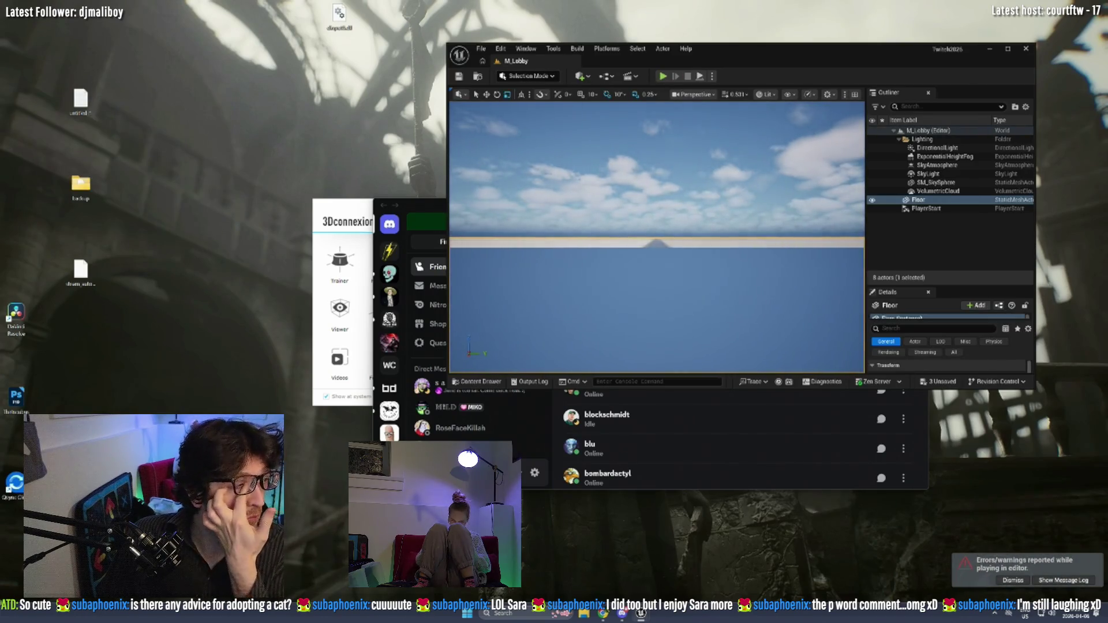
Return to the WBP_ClassSelect blueprint editor's event graph.
{"action": "key", "text": "alt+Tab"}
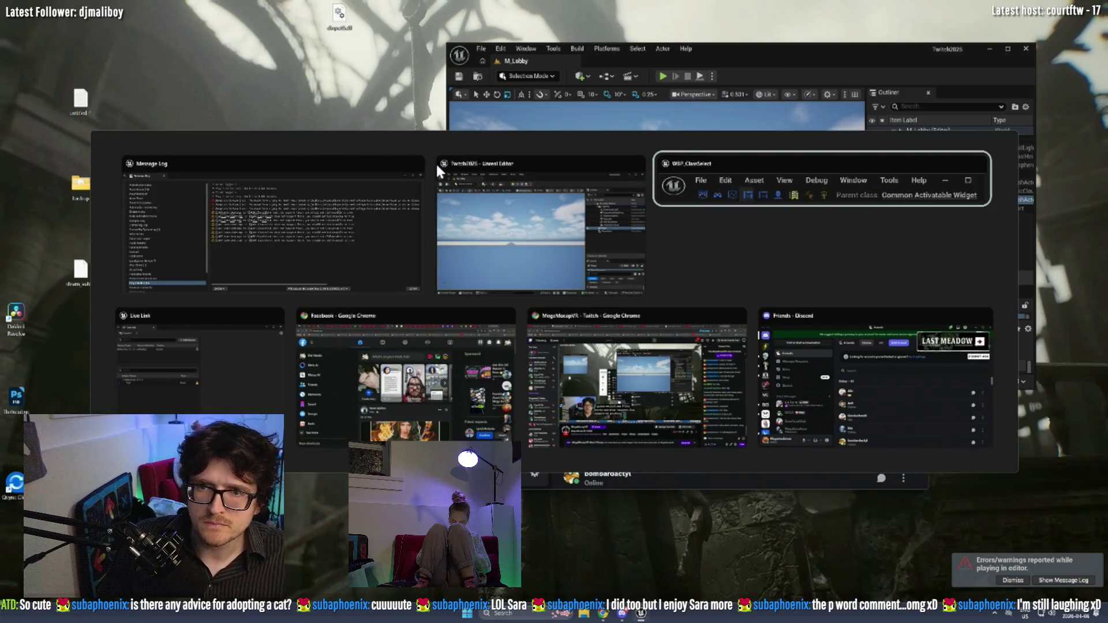
{"action": "left_click", "coordinate": [860, 169]}
{"action": "key", "text": "alt+Tab"}
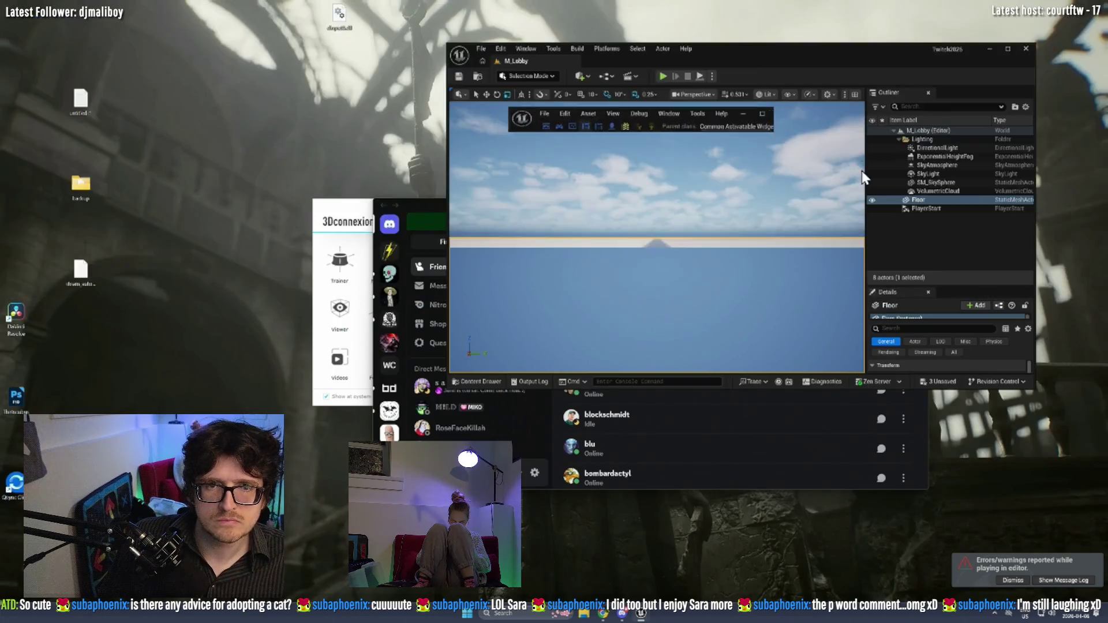
{"action": "scroll", "coordinate": [762, 190], "scroll_direction": "down", "scroll_amount": 2}
{"action": "scroll", "coordinate": [760, 199], "scroll_direction": "down", "scroll_amount": 2}
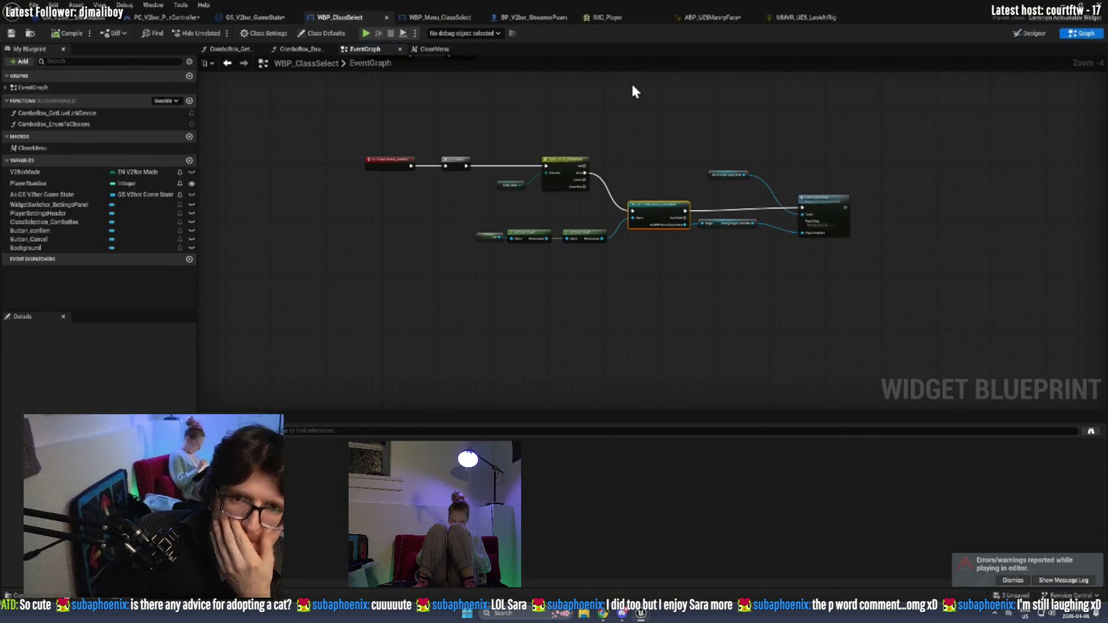
Duplicate the Get Player View Point, Make Transform and SpawnActor nodes in the GameState graph.
{"action": "left_click", "coordinate": [240, 17]}
{"action": "left_click_drag", "start_coordinate": [745, 289], "coordinate": [592, 334]}
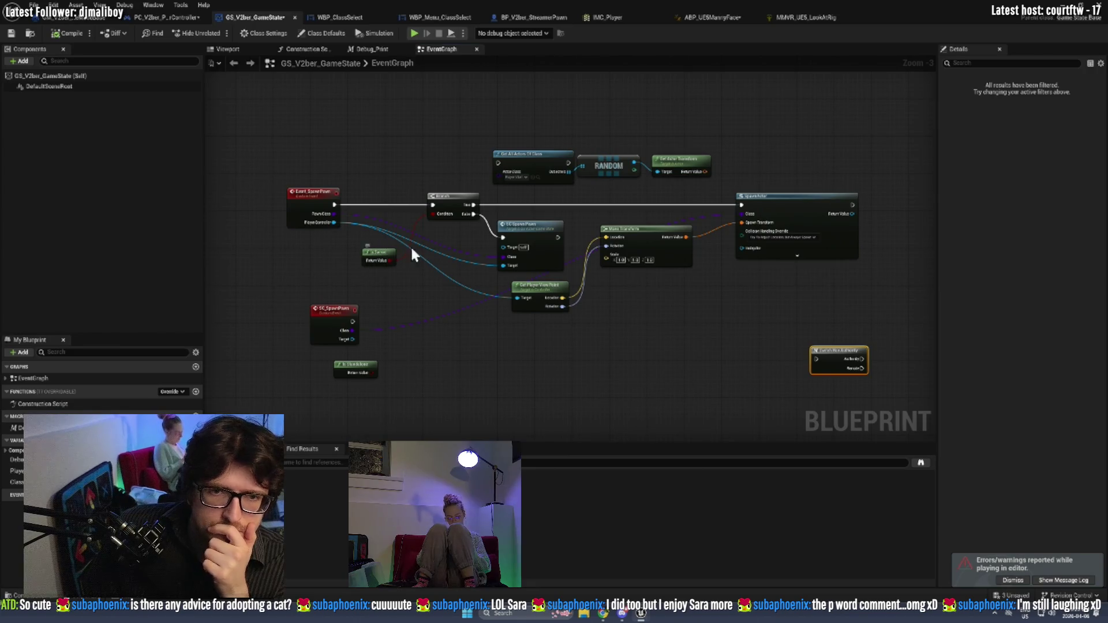
{"action": "left_click_drag", "start_coordinate": [573, 368], "coordinate": [544, 324]}
{"action": "left_click_drag", "start_coordinate": [580, 286], "coordinate": [512, 260]}
{"action": "left_click_drag", "start_coordinate": [808, 270], "coordinate": [611, 169]}
{"action": "key", "text": "ctrl+w"}
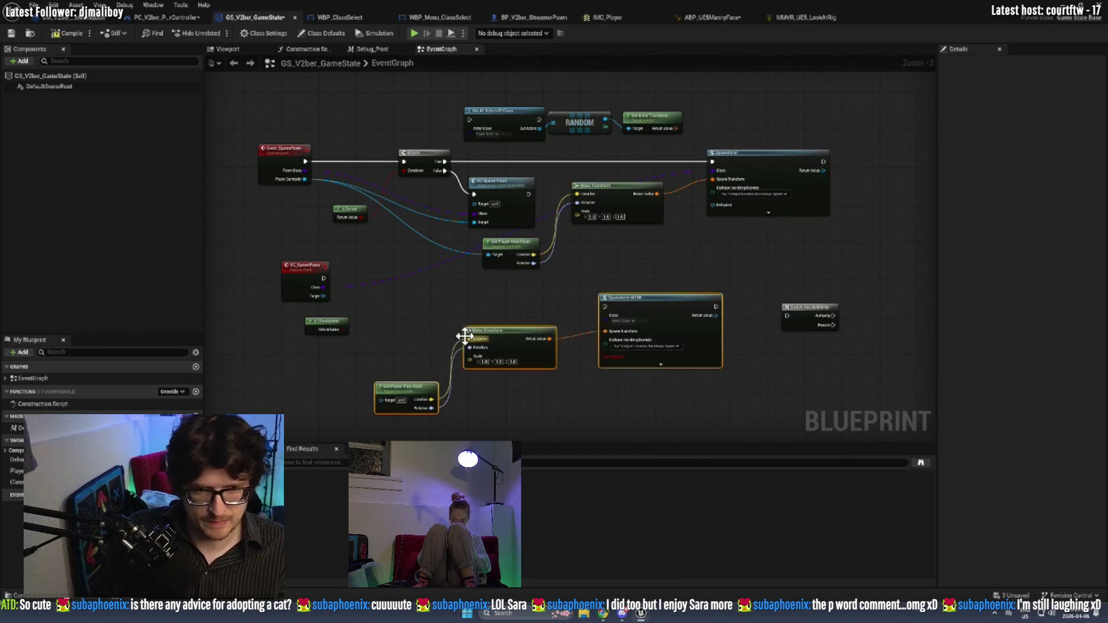
Position the SC_SpawnPawn event and duplicated SpawnActor, breaking the top SpawnActor's Class link.
{"action": "mouse_move", "coordinate": [323, 280]}
{"action": "left_mouse_down"}
{"action": "mouse_move", "coordinate": [559, 314]}
{"action": "mouse_move", "coordinate": [300, 257]}
{"action": "mouse_move", "coordinate": [298, 273]}
{"action": "mouse_move", "coordinate": [605, 307]}
{"action": "left_mouse_up"}
{"action": "left_click", "coordinate": [647, 275]}
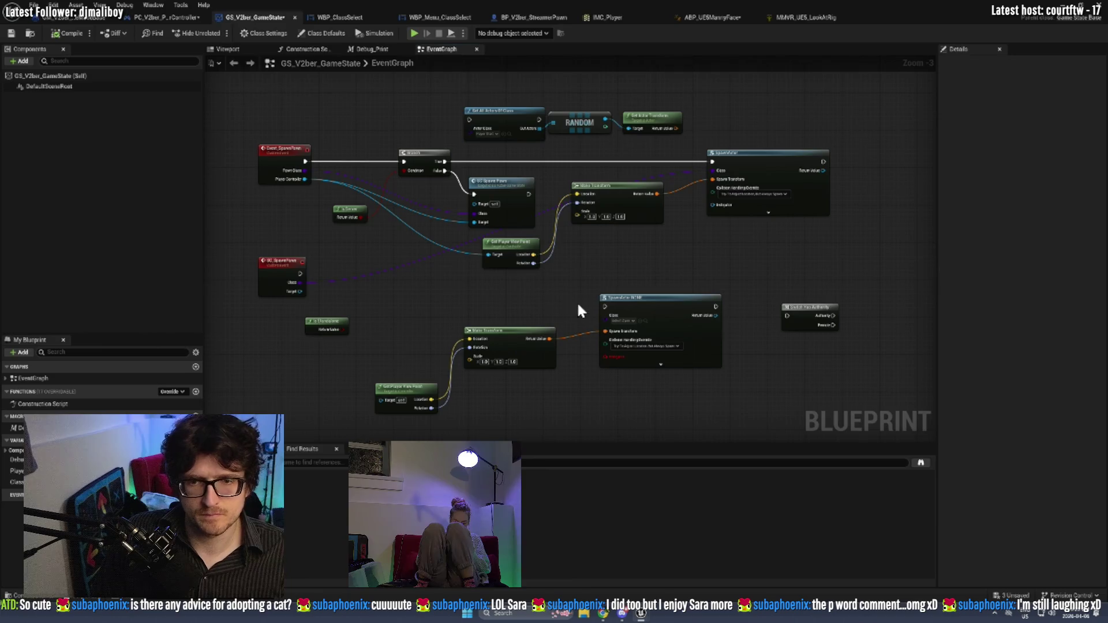
{"action": "scroll", "coordinate": [552, 307], "scroll_direction": "up", "scroll_amount": 3}
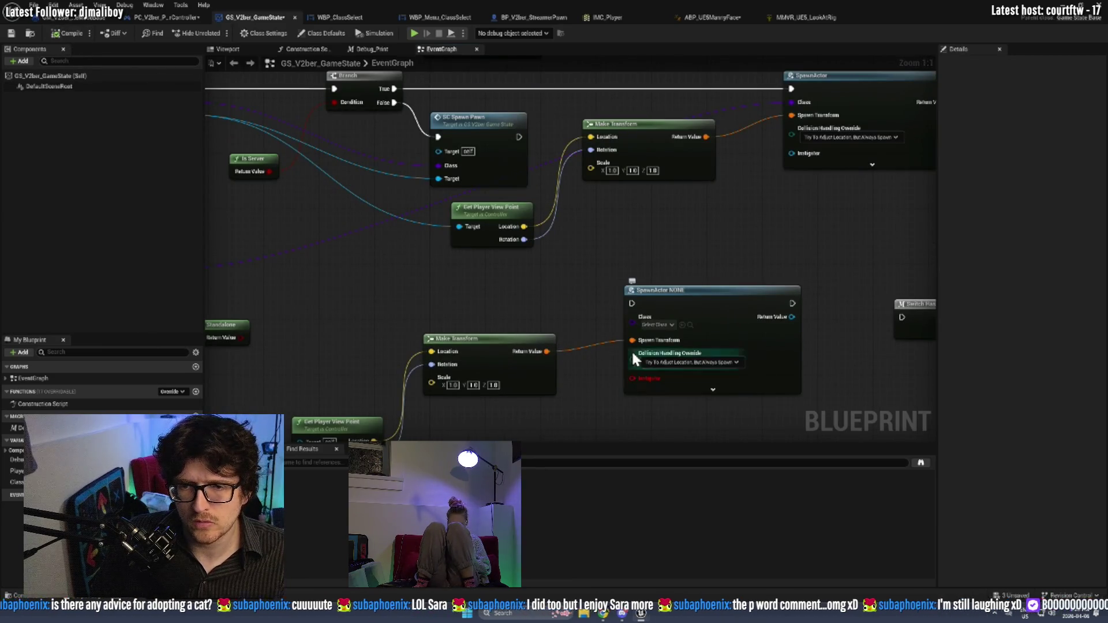
{"action": "left_click_drag", "start_coordinate": [635, 302], "coordinate": [566, 301]}
{"action": "mouse_move", "coordinate": [634, 349]}
{"action": "left_mouse_down"}
{"action": "mouse_move", "coordinate": [358, 247]}
{"action": "mouse_move", "coordinate": [764, 305]}
{"action": "mouse_move", "coordinate": [712, 307]}
{"action": "left_mouse_up"}
{"action": "left_click", "coordinate": [244, 268], "text": "alt"}
Reroute the Pawn Class wire and connect SC_SpawnPawn's exec, Class and Target to the lower chain.
{"action": "left_click_drag", "start_coordinate": [291, 113], "coordinate": [346, 173]}
{"action": "left_click", "coordinate": [344, 165]}
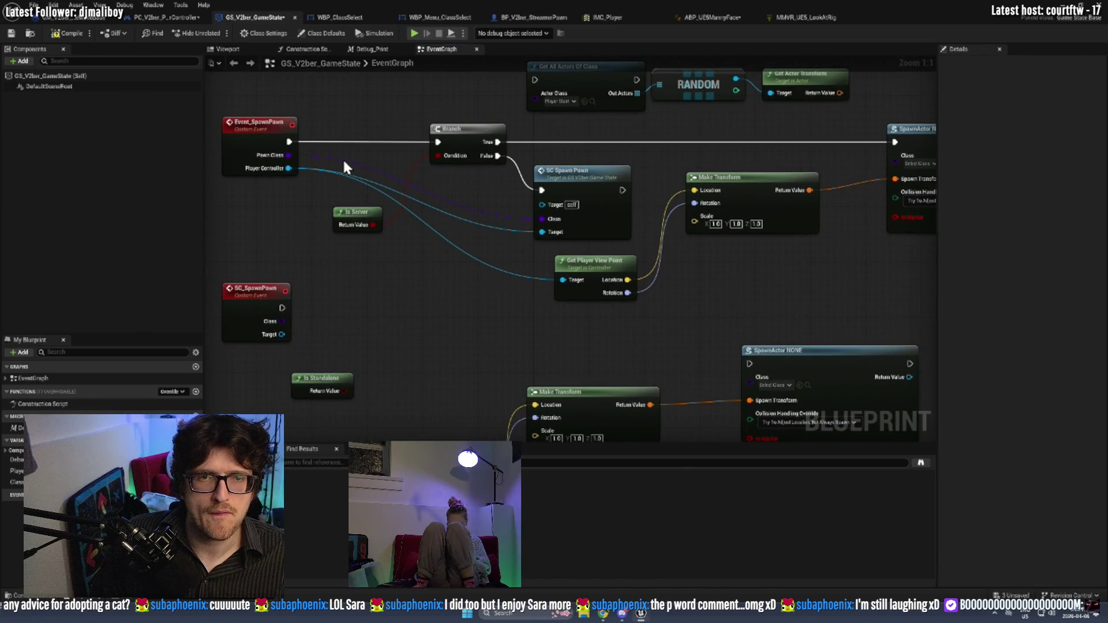
{"action": "double_click", "coordinate": [339, 158]}
{"action": "mouse_move", "coordinate": [334, 156]}
{"action": "left_mouse_down"}
{"action": "mouse_move", "coordinate": [903, 222]}
{"action": "mouse_move", "coordinate": [900, 162]}
{"action": "left_mouse_up"}
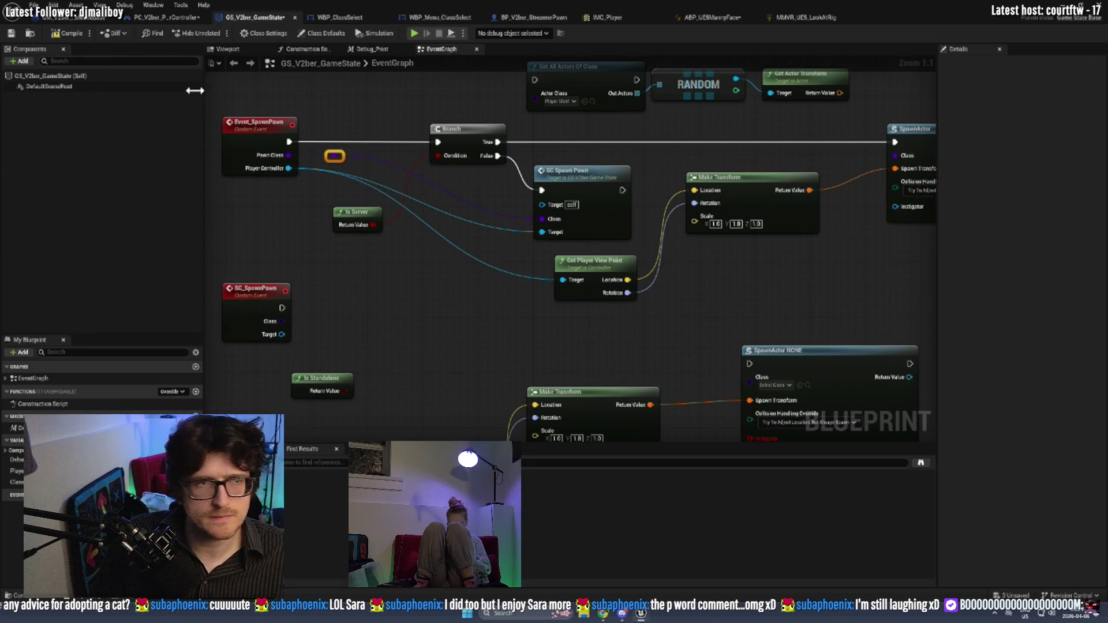
{"action": "scroll", "coordinate": [317, 248], "scroll_direction": "down", "scroll_amount": 2}
{"action": "mouse_move", "coordinate": [272, 267]}
{"action": "left_mouse_down"}
{"action": "mouse_move", "coordinate": [770, 365]}
{"action": "mouse_move", "coordinate": [746, 332]}
{"action": "left_mouse_up"}
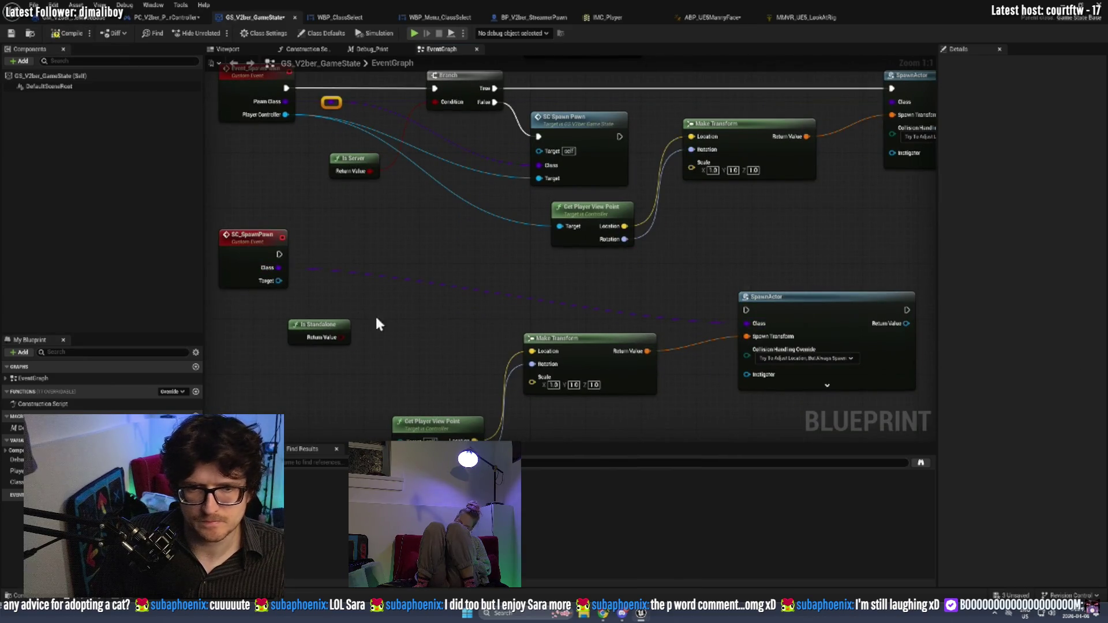
{"action": "mouse_move", "coordinate": [279, 280]}
{"action": "left_mouse_down"}
{"action": "mouse_move", "coordinate": [378, 427]}
{"action": "mouse_move", "coordinate": [401, 342]}
{"action": "left_mouse_up"}
{"action": "scroll", "coordinate": [425, 287], "scroll_direction": "up", "scroll_amount": 3}
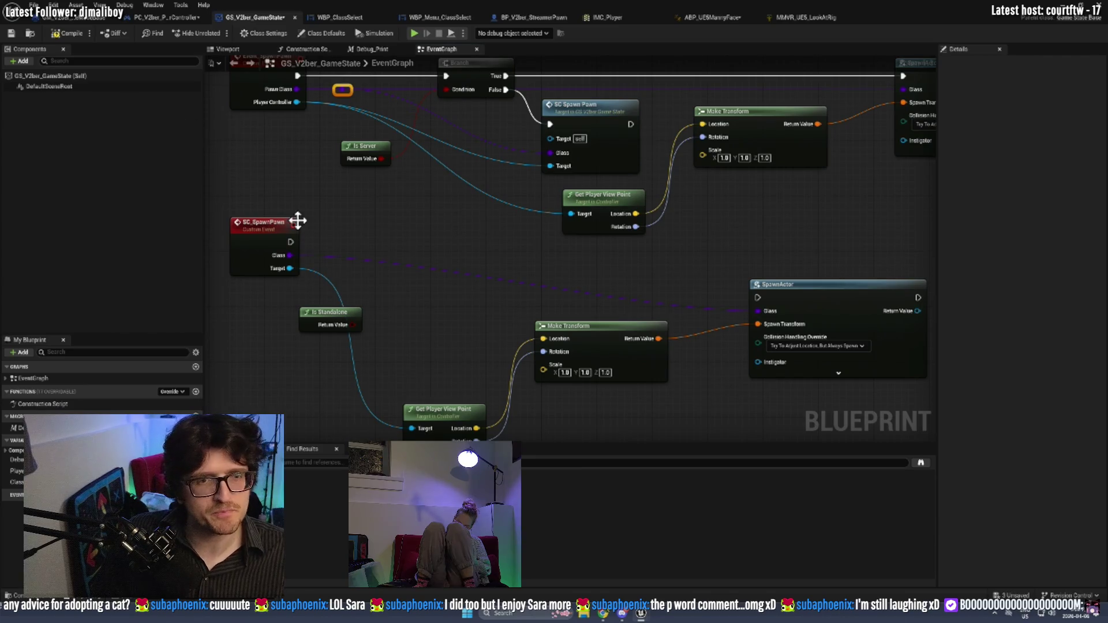
{"action": "mouse_move", "coordinate": [290, 241]}
{"action": "left_mouse_down"}
{"action": "mouse_move", "coordinate": [758, 297]}
{"action": "mouse_move", "coordinate": [752, 269]}
{"action": "mouse_move", "coordinate": [733, 261]}
{"action": "left_mouse_up"}
Undo the last link, save the GameState blueprint, and return to the PlayerController graph.
{"action": "key", "text": "ctrl+z"}
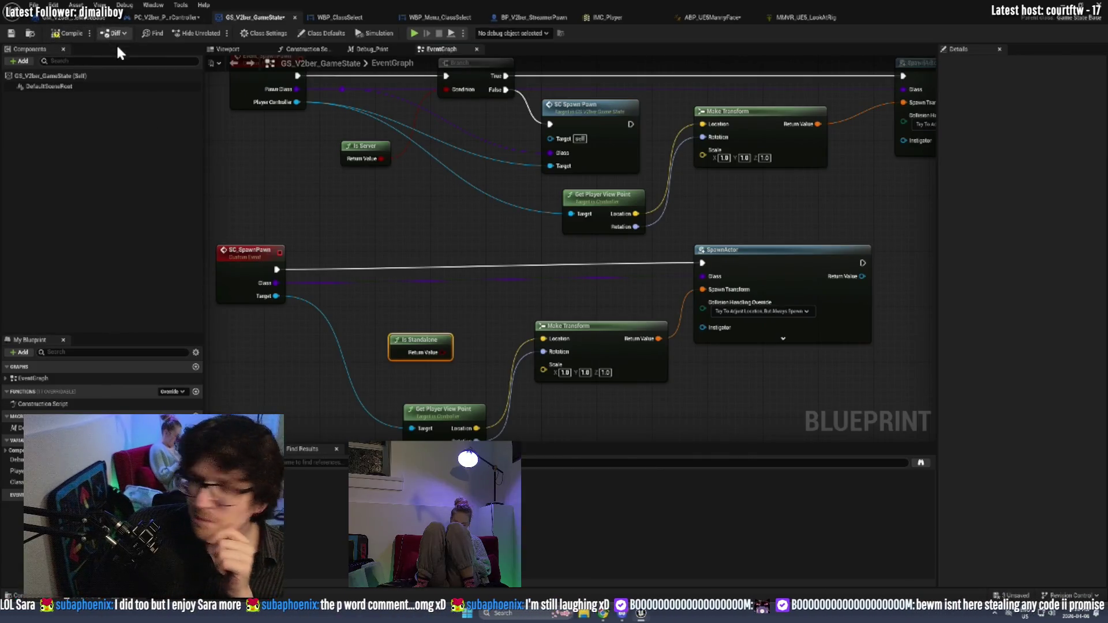
{"action": "left_click", "coordinate": [10, 34]}
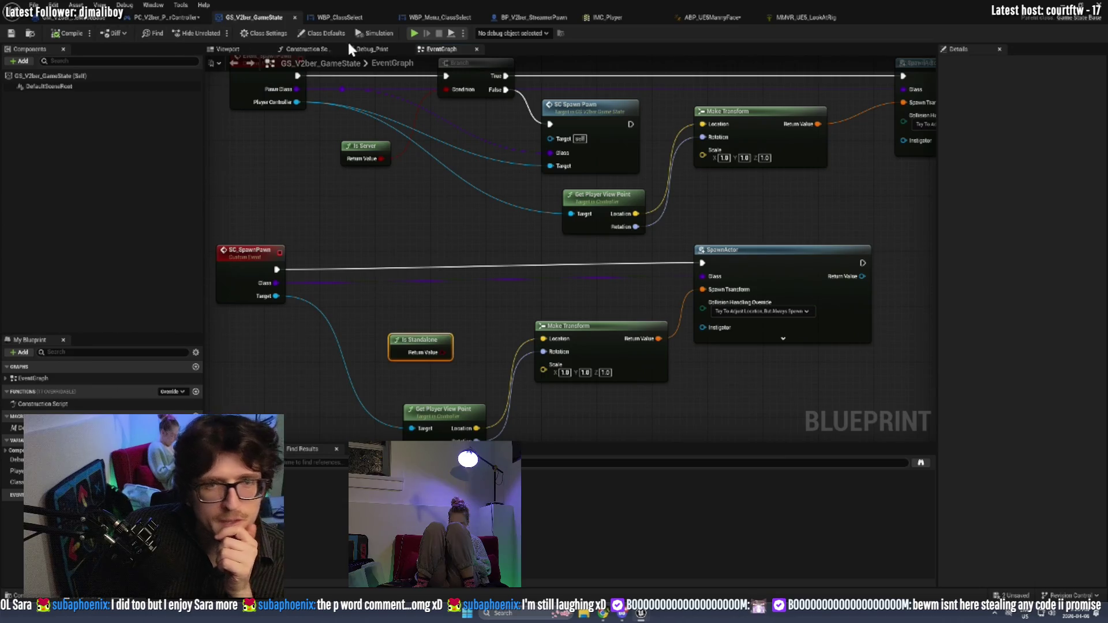
{"action": "left_click", "coordinate": [157, 14]}
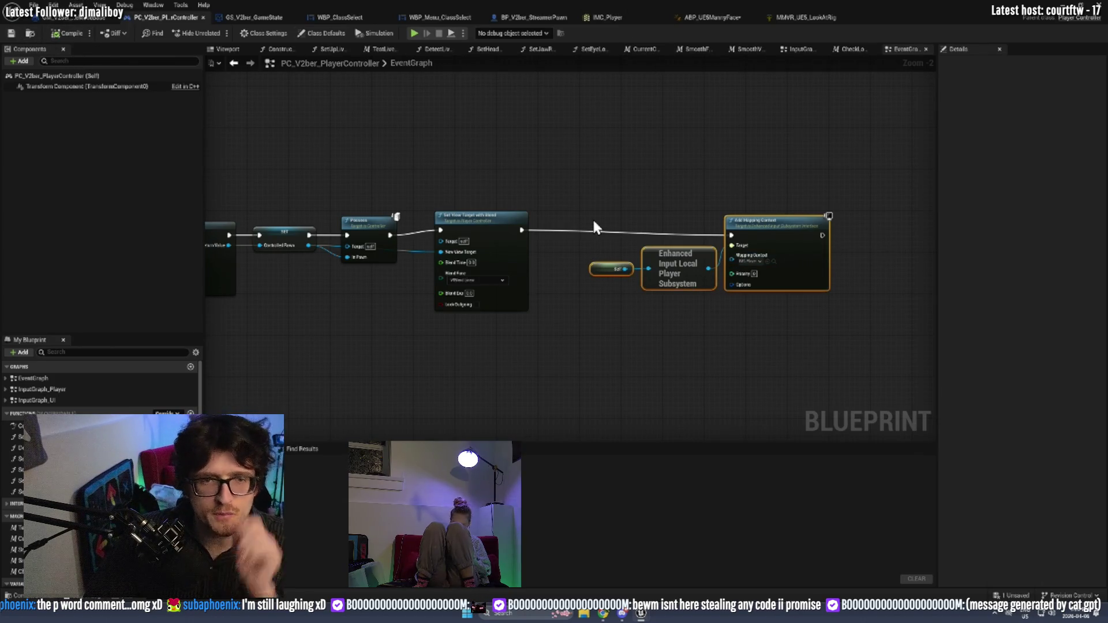
Browse the ABP_UE5MannyFace, GM_V2ber_GameModeBase and PC_V2ber_PlayerController tabs, then minimise the blueprint editor.
{"action": "left_click", "coordinate": [716, 12]}
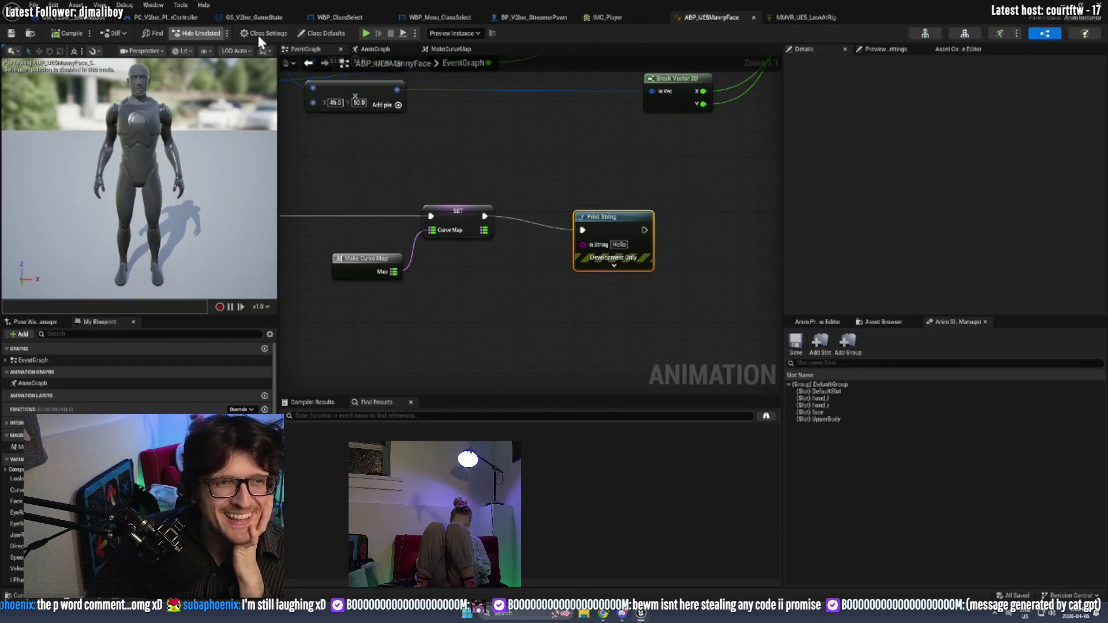
{"action": "left_click", "coordinate": [88, 16]}
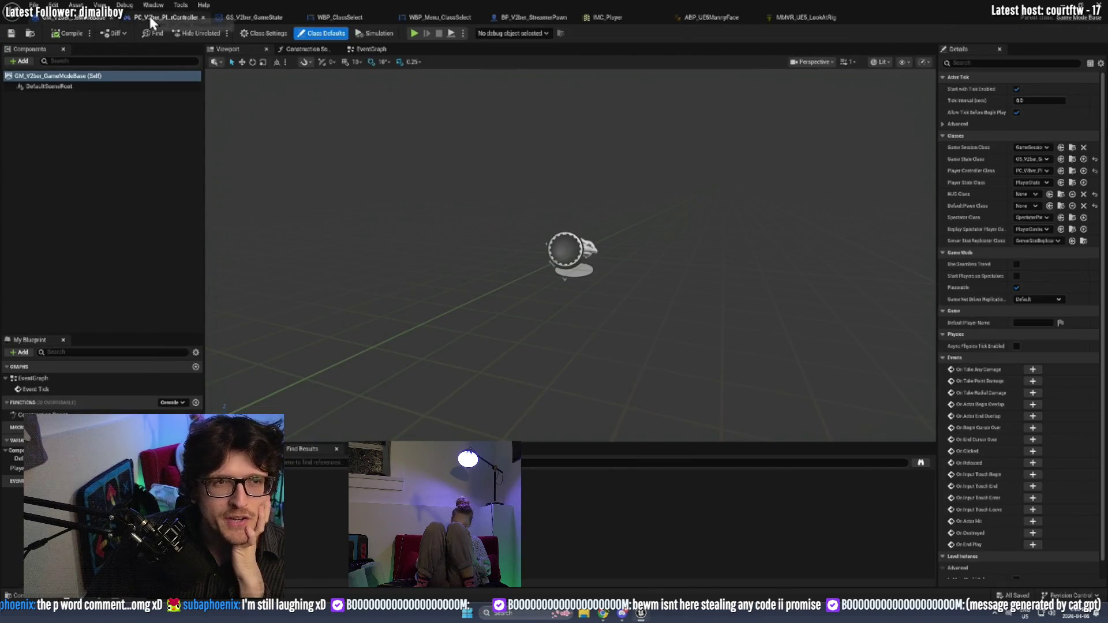
{"action": "left_click", "coordinate": [155, 17]}
{"action": "left_click", "coordinate": [1018, 7]}
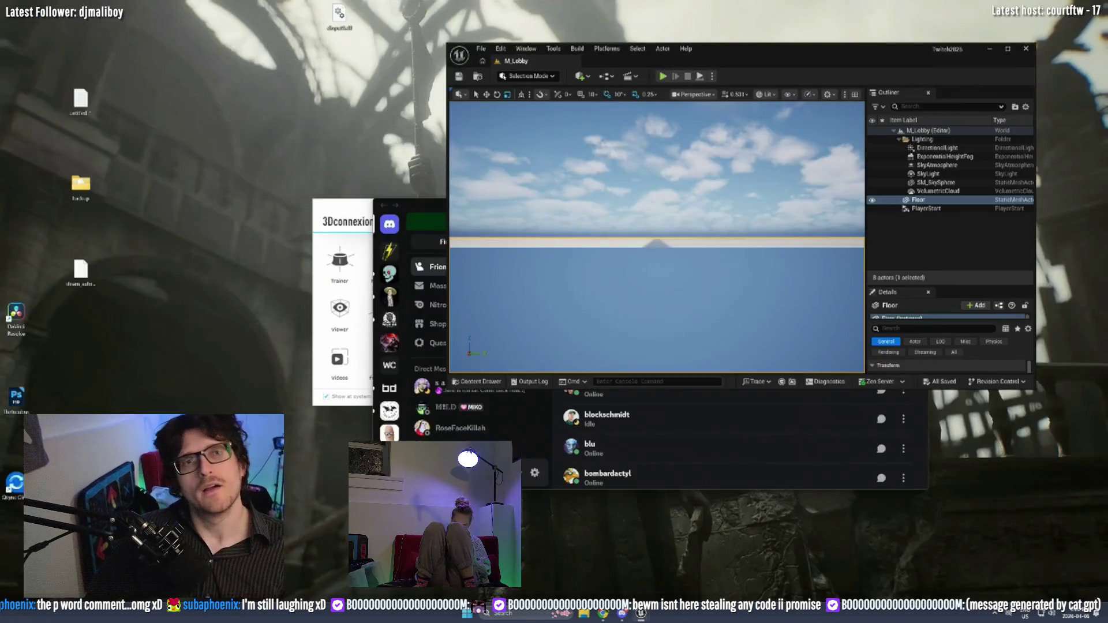
Snap the level editor right and launch a two-player New Editor Window play session.
{"action": "key", "text": "super+Right"}
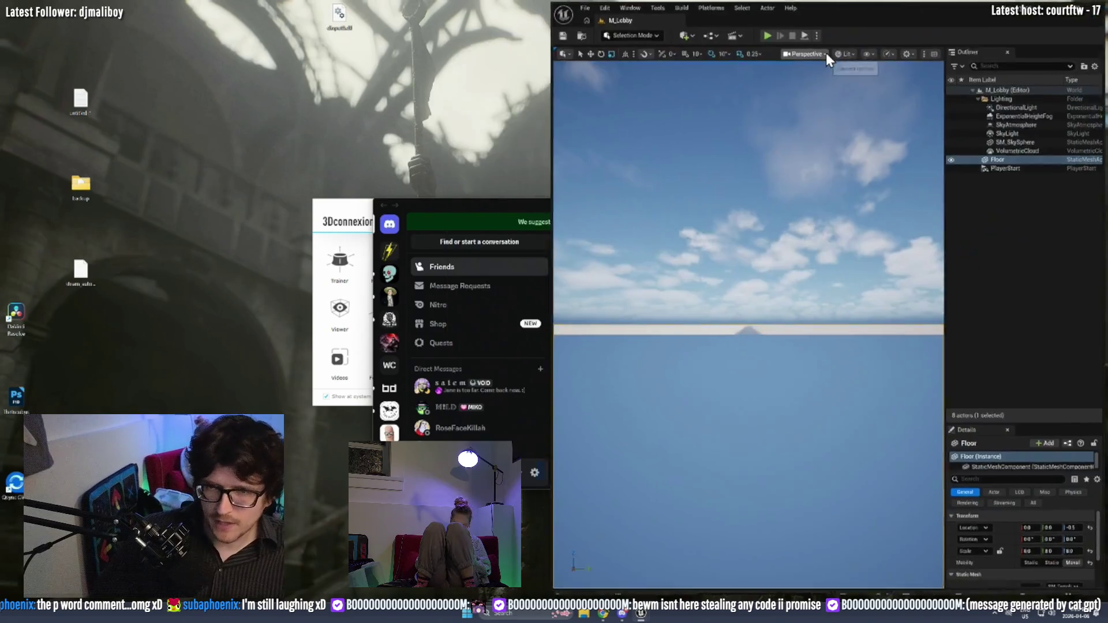
{"action": "key", "text": "Escape"}
{"action": "left_click", "coordinate": [819, 34]}
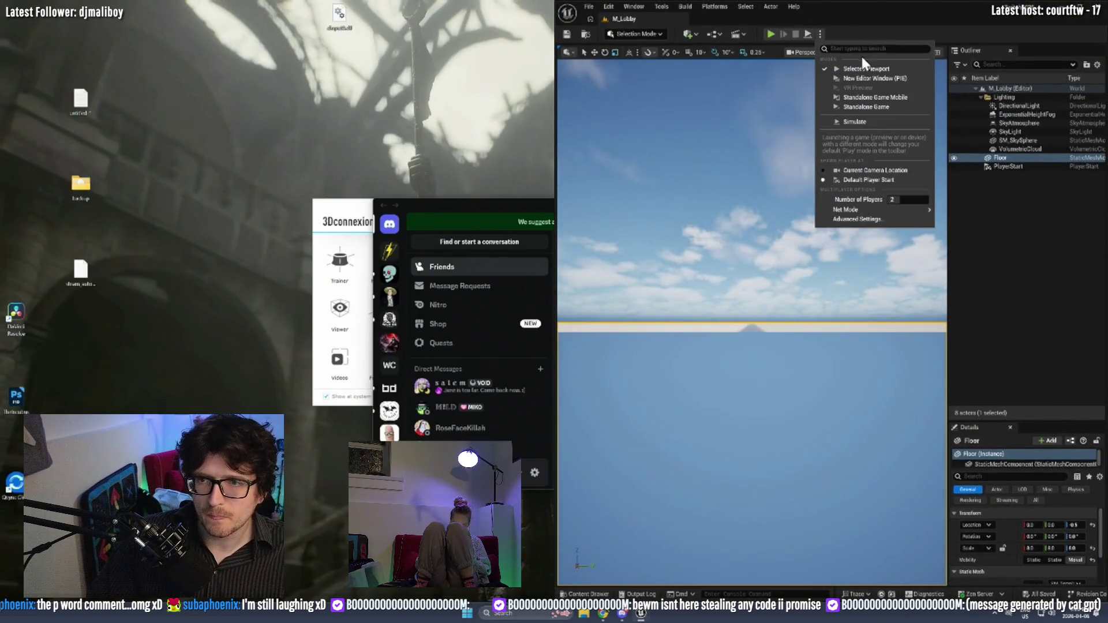
{"action": "left_click", "coordinate": [769, 34]}
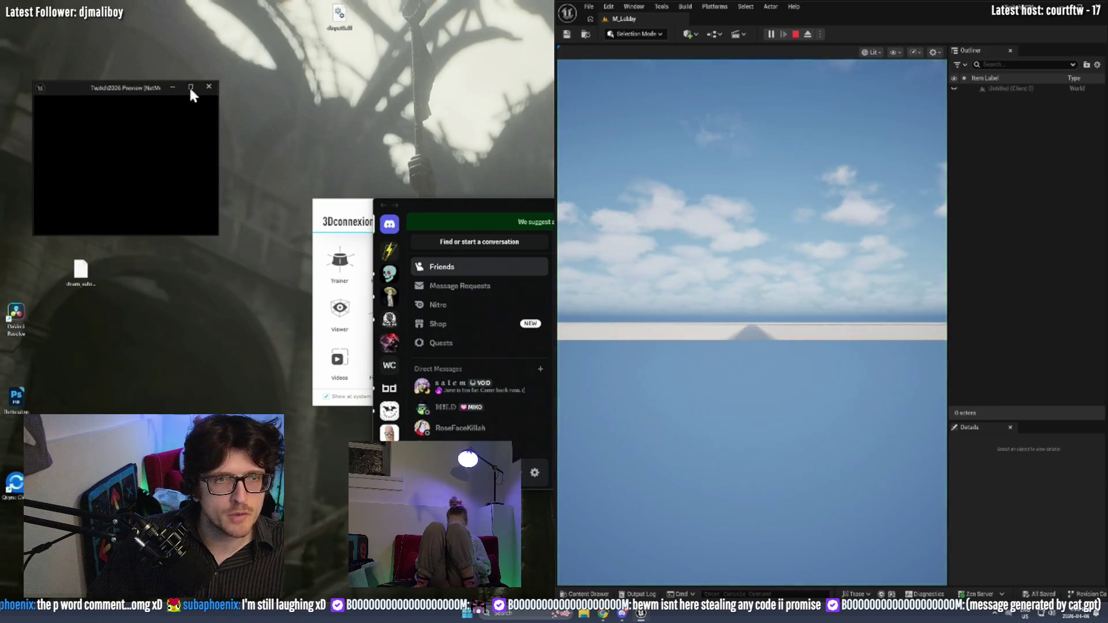
{"action": "left_click", "coordinate": [191, 86]}
{"action": "key", "text": "super+Left"}
{"action": "left_click", "coordinate": [750, 202]}
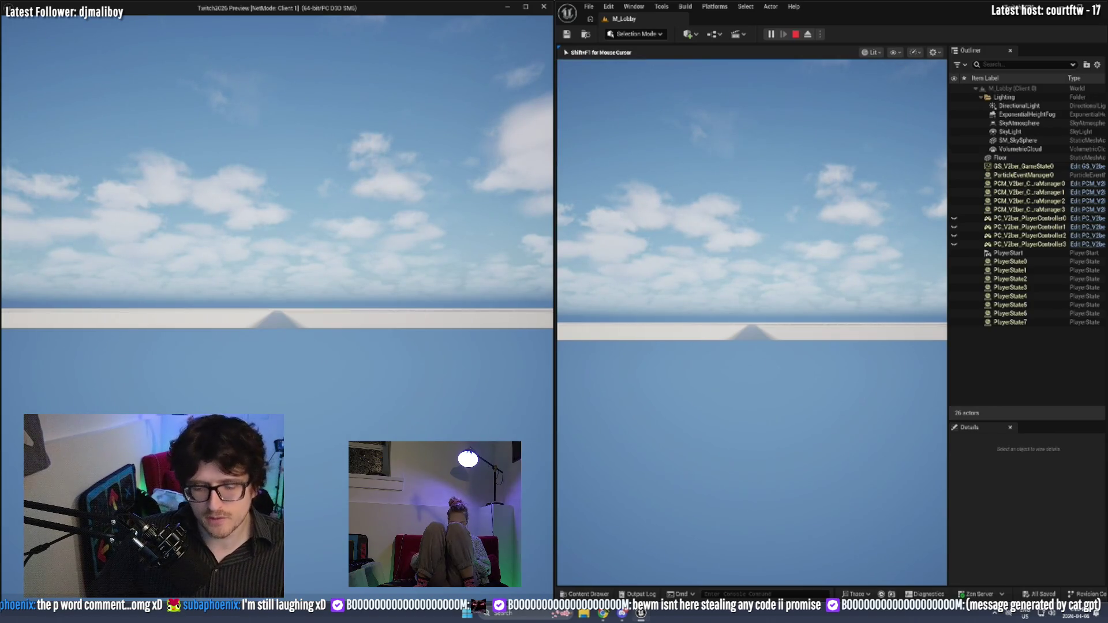
Choose and confirm Actor for Player 1, eject with F8 to see the mannequin, then stop.
{"action": "left_click", "coordinate": [663, 105]}
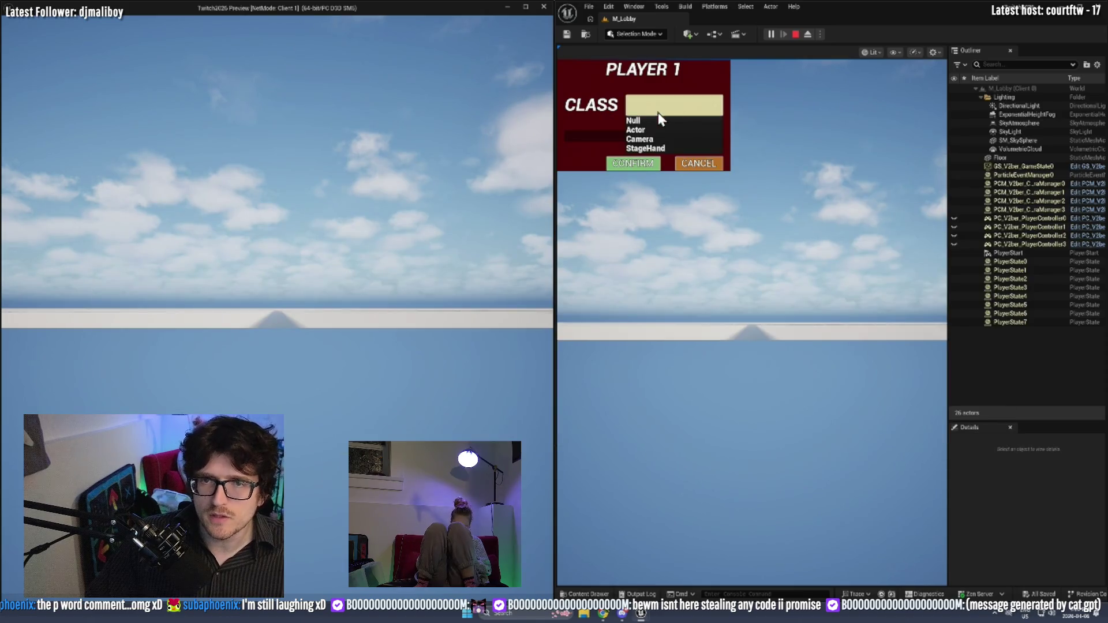
{"action": "left_click", "coordinate": [651, 131]}
{"action": "left_click", "coordinate": [638, 323]}
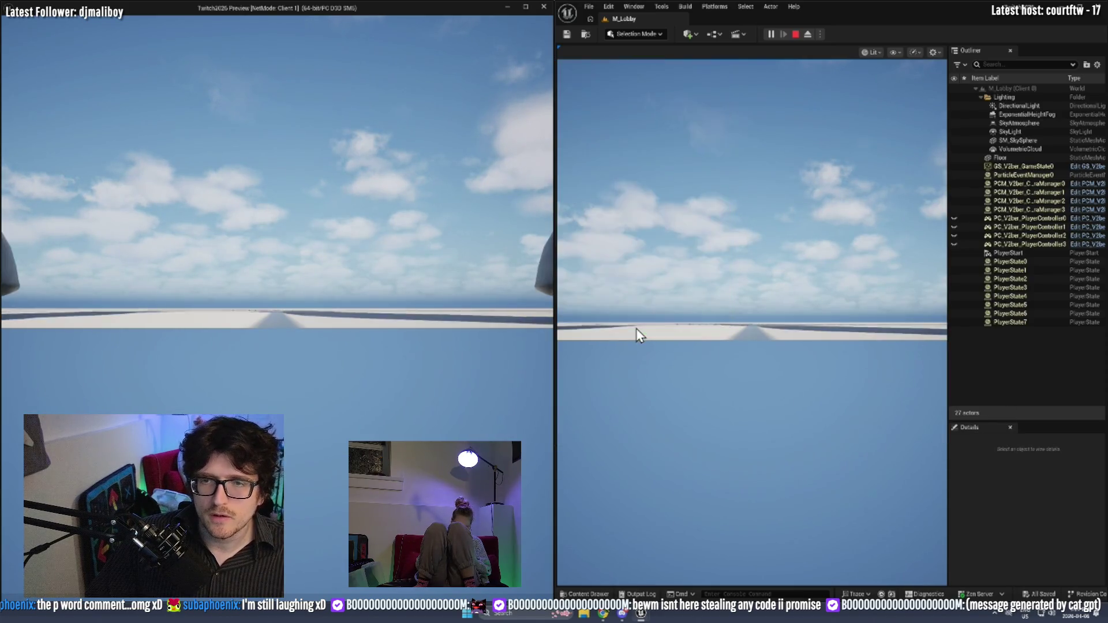
{"action": "left_click", "coordinate": [740, 289]}
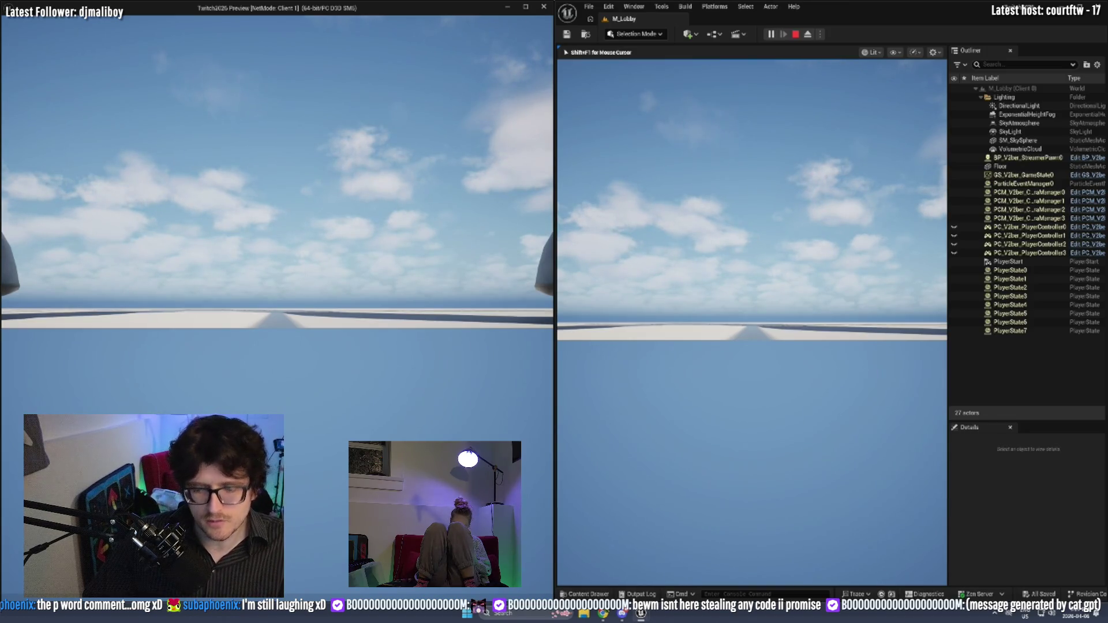
{"action": "key", "text": "F8"}
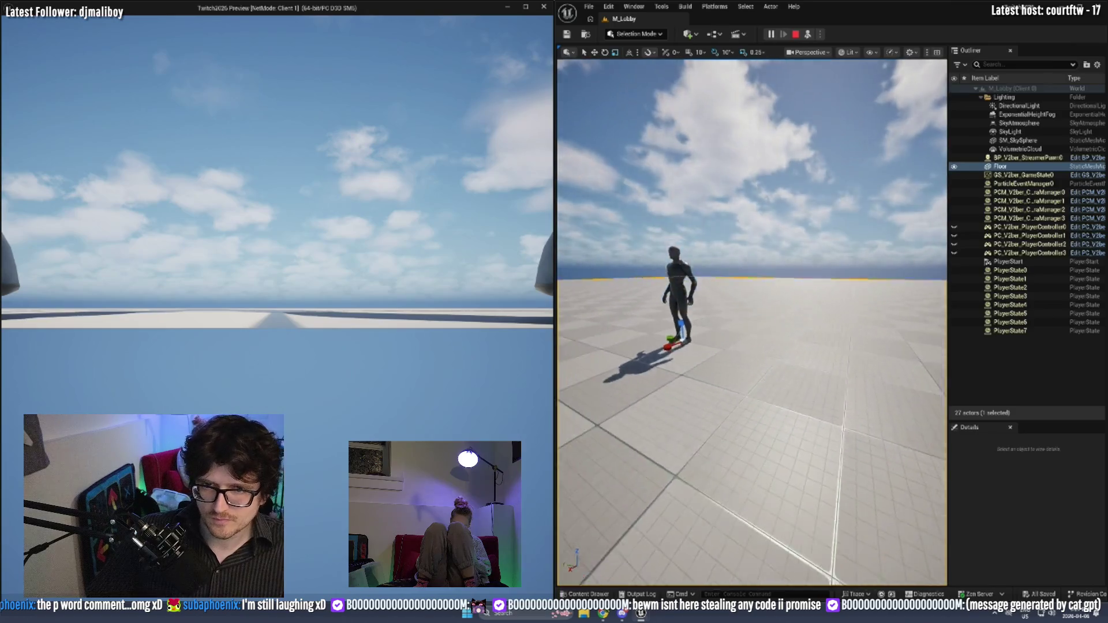
{"action": "left_click", "coordinate": [795, 34]}
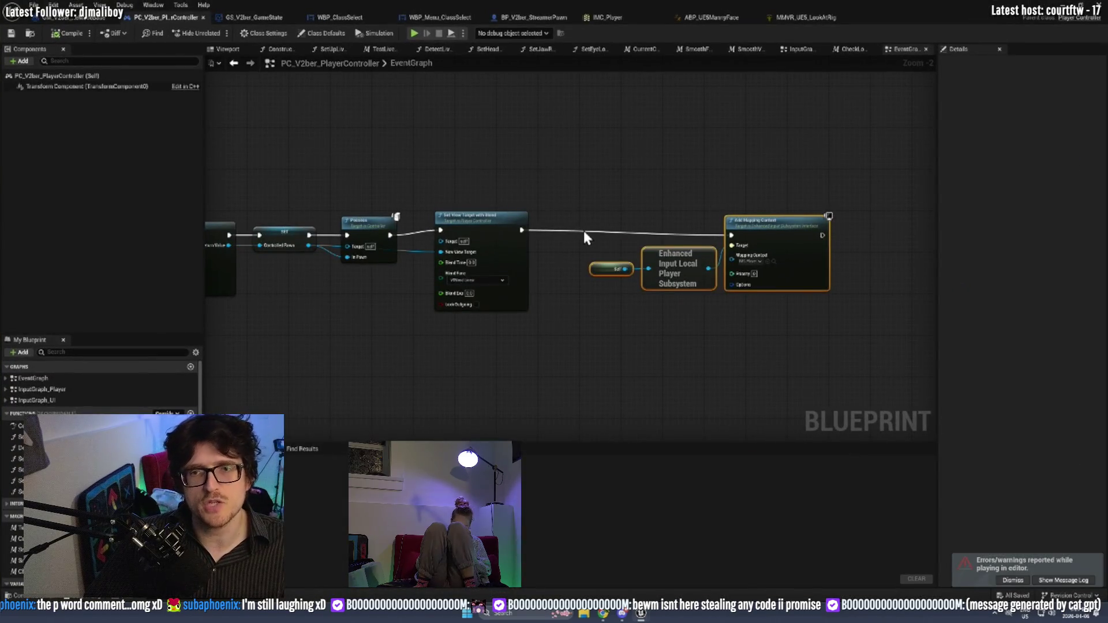
Snap the blueprint editor left and select the PlayerController's Possess node.
{"action": "key", "text": "super+Left"}
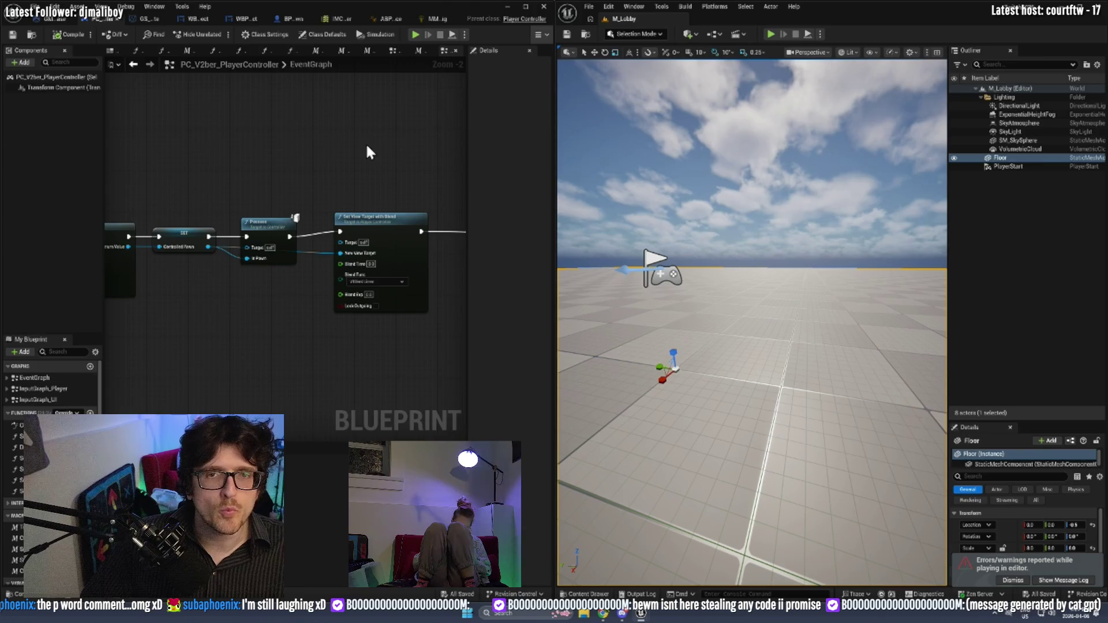
{"action": "scroll", "coordinate": [317, 211], "scroll_direction": "down", "scroll_amount": 1}
{"action": "scroll", "coordinate": [299, 251], "scroll_direction": "up", "scroll_amount": 2}
{"action": "left_click_drag", "start_coordinate": [299, 250], "coordinate": [267, 156]}
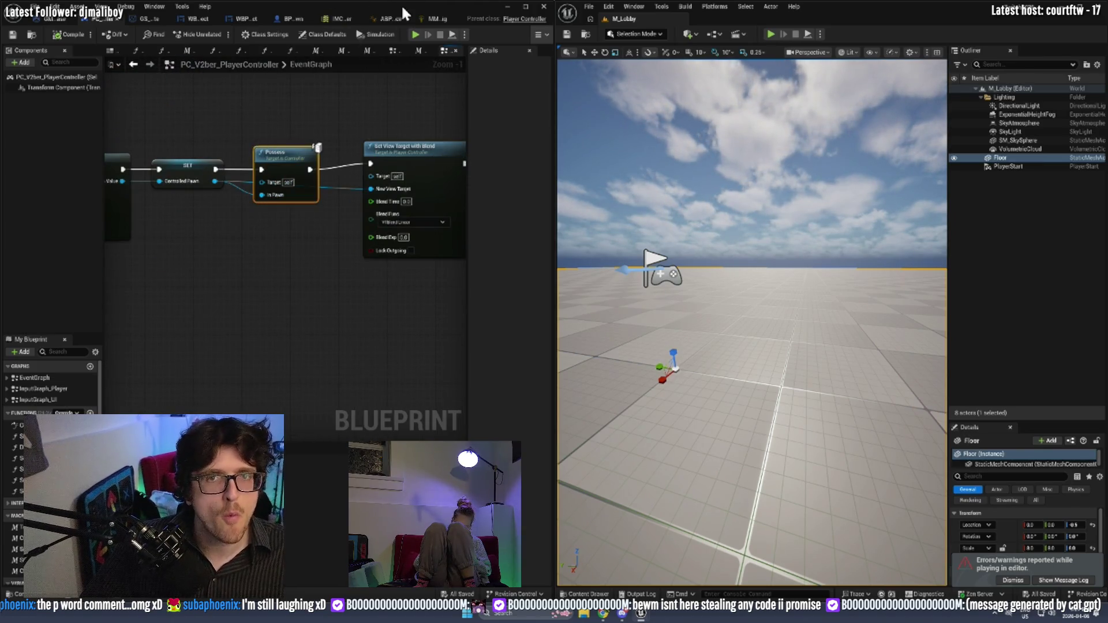
Go through the pawn and widget tabs to GS_V2ber_GameState, maximise, and move Switch Has Authority.
{"action": "left_click", "coordinate": [289, 18]}
{"action": "left_click", "coordinate": [255, 17]}
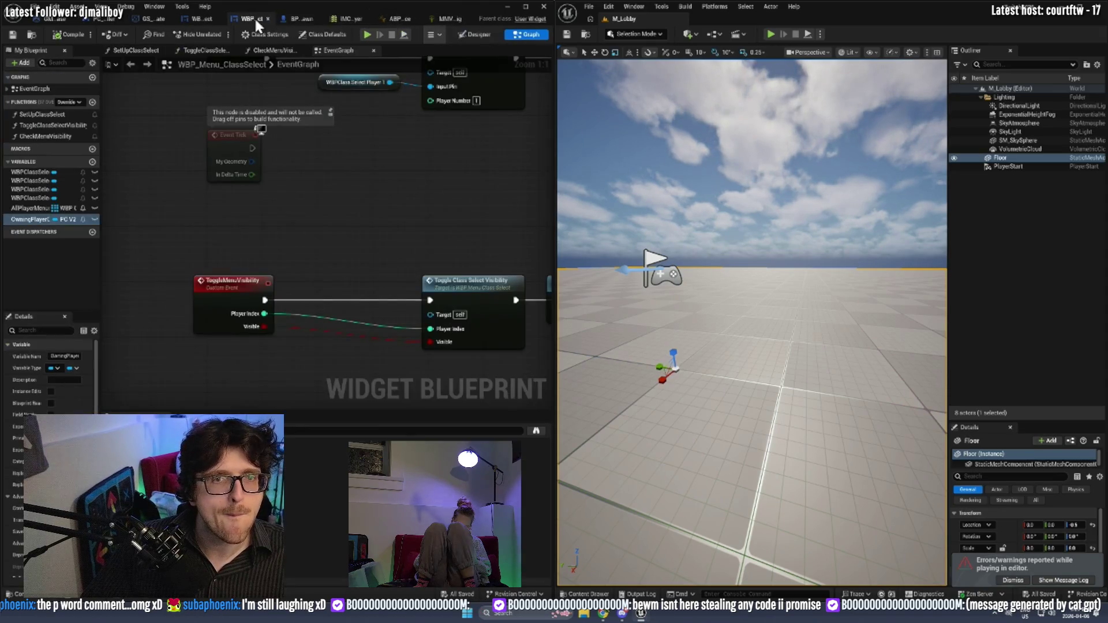
{"action": "left_click", "coordinate": [199, 16]}
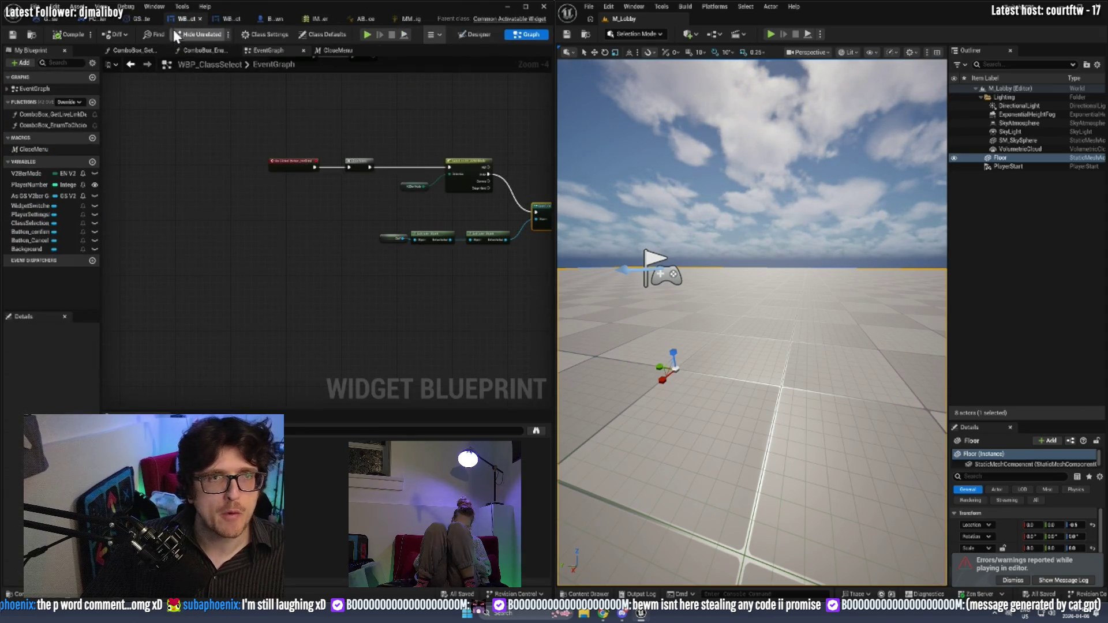
{"action": "left_click", "coordinate": [138, 16]}
{"action": "scroll", "coordinate": [287, 248], "scroll_direction": "down", "scroll_amount": 2}
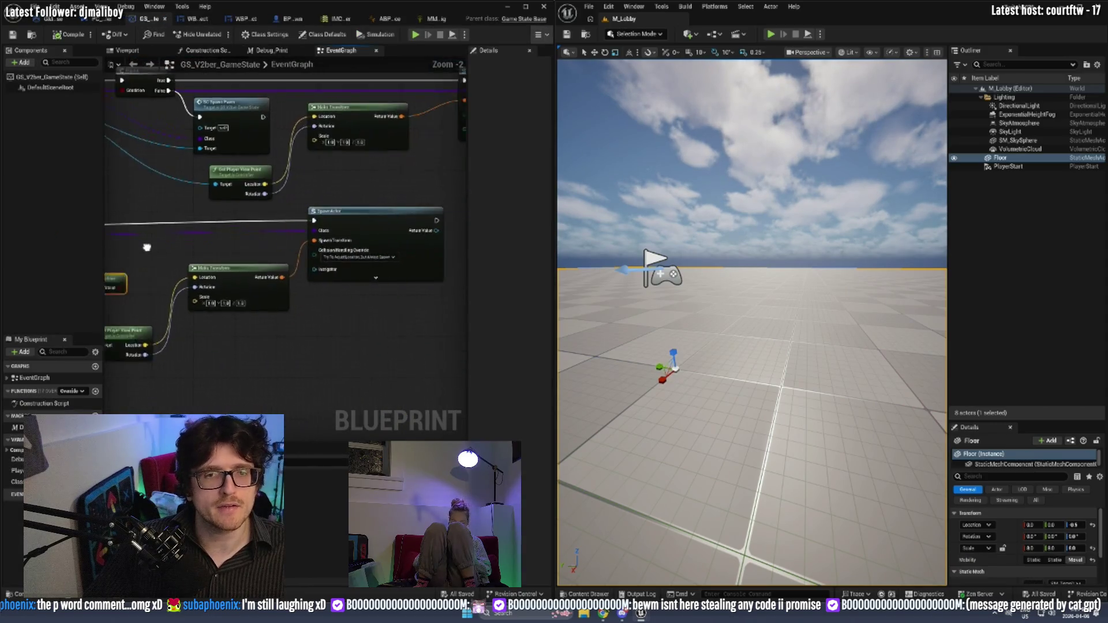
{"action": "double_click", "coordinate": [434, 5]}
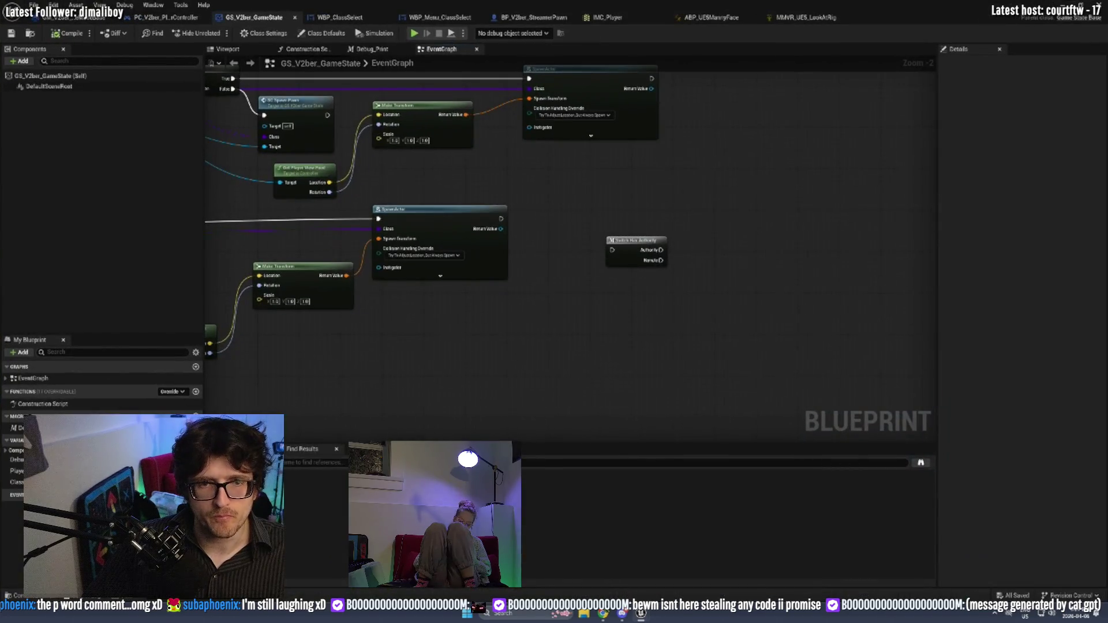
{"action": "left_click_drag", "start_coordinate": [392, 273], "coordinate": [534, 388]}
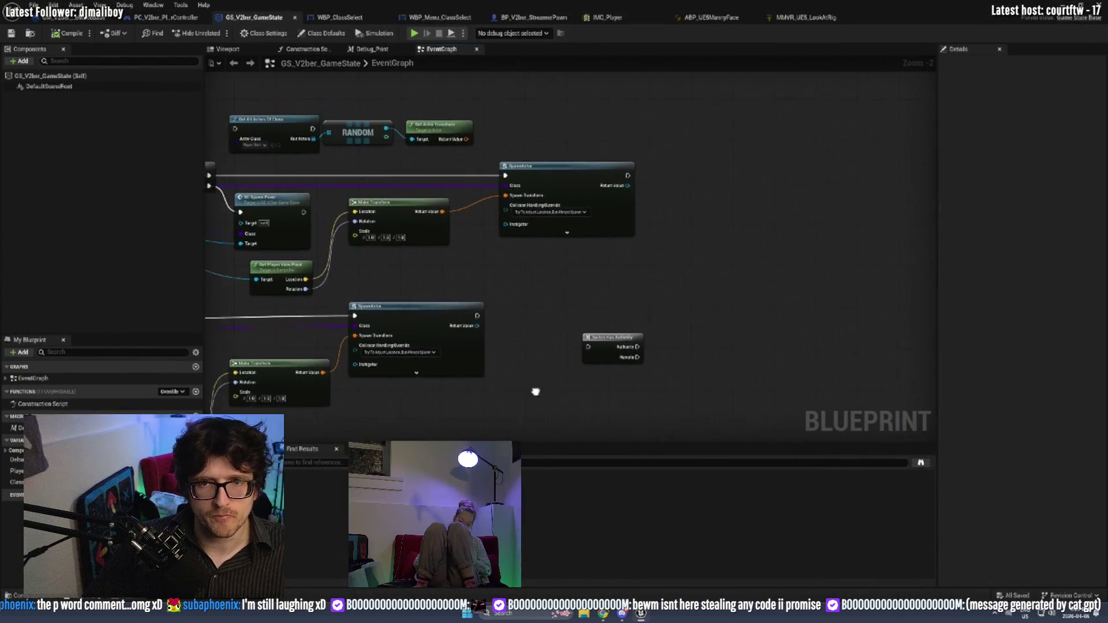
Shift Switch Has Authority right and paste the Possess node into the GameState graph.
{"action": "left_click_drag", "start_coordinate": [604, 342], "coordinate": [818, 371]}
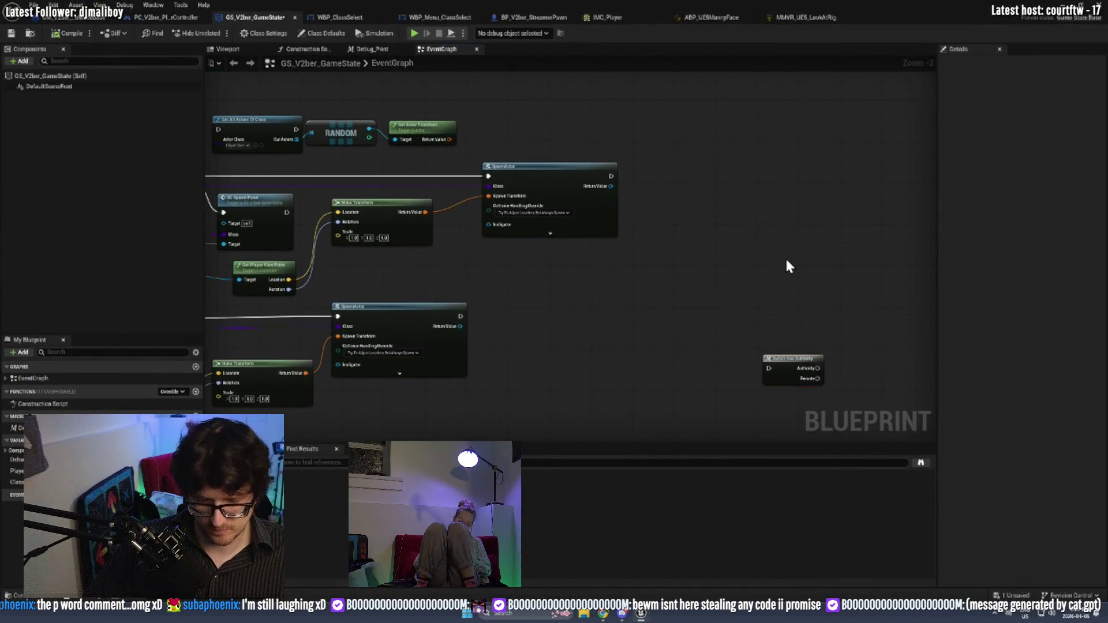
{"action": "key", "text": "ctrl+v"}
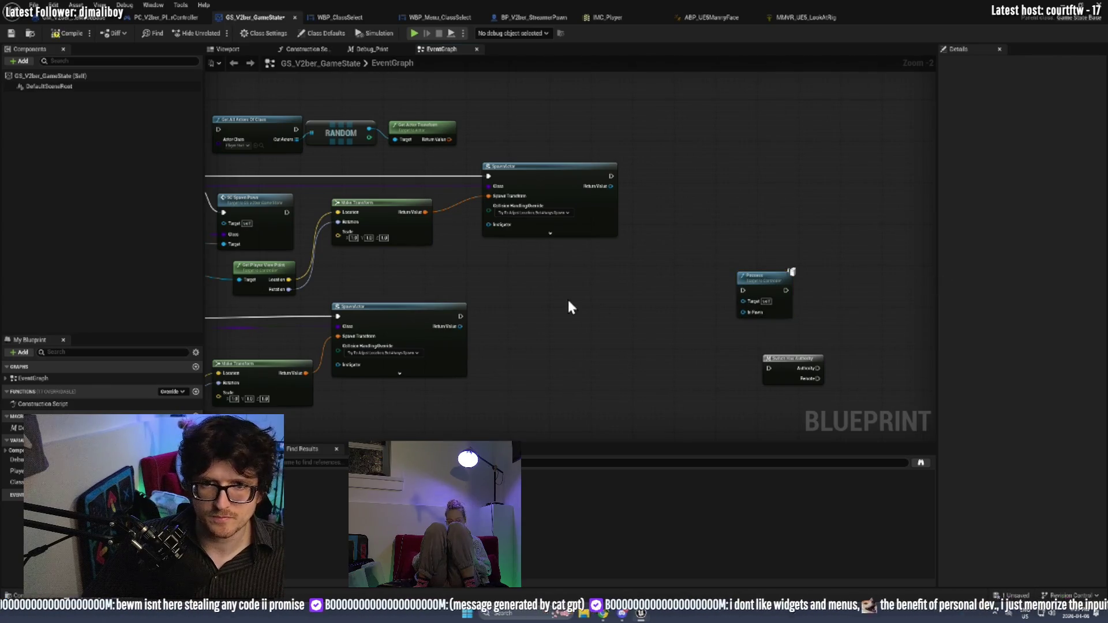
{"action": "left_click_drag", "start_coordinate": [460, 326], "coordinate": [513, 330]}
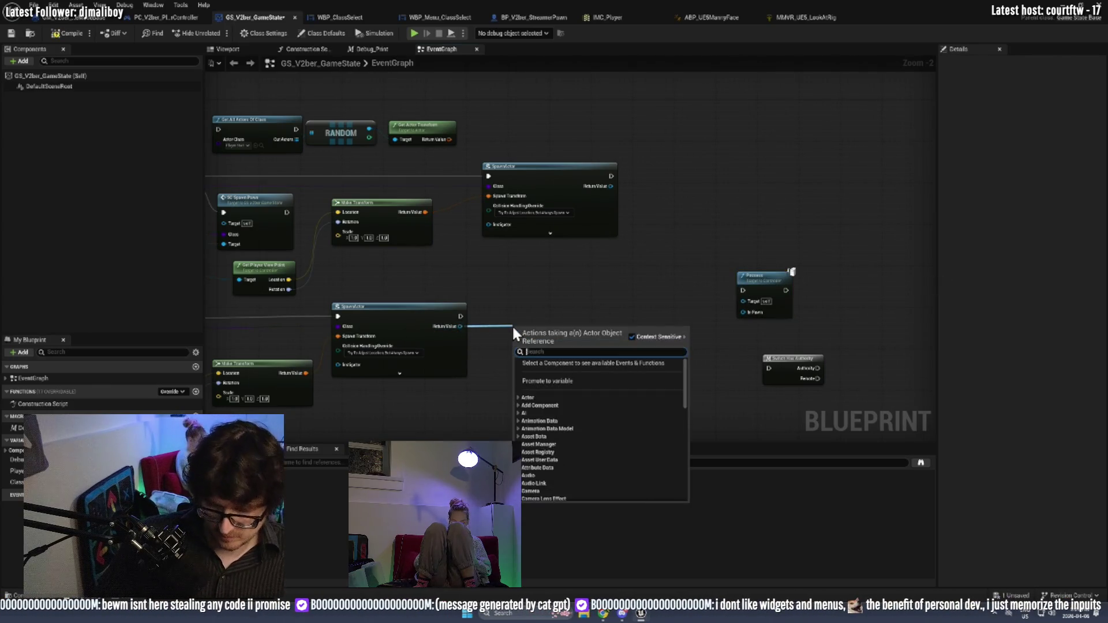
{"action": "type", "text": "promo"}
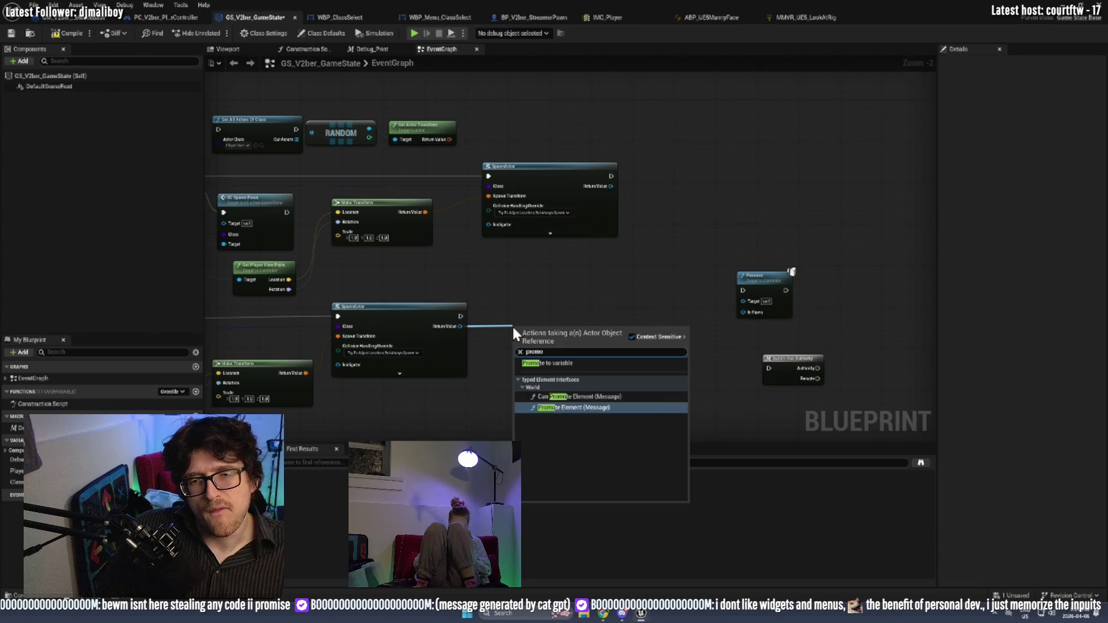
{"action": "key", "text": "Escape"}
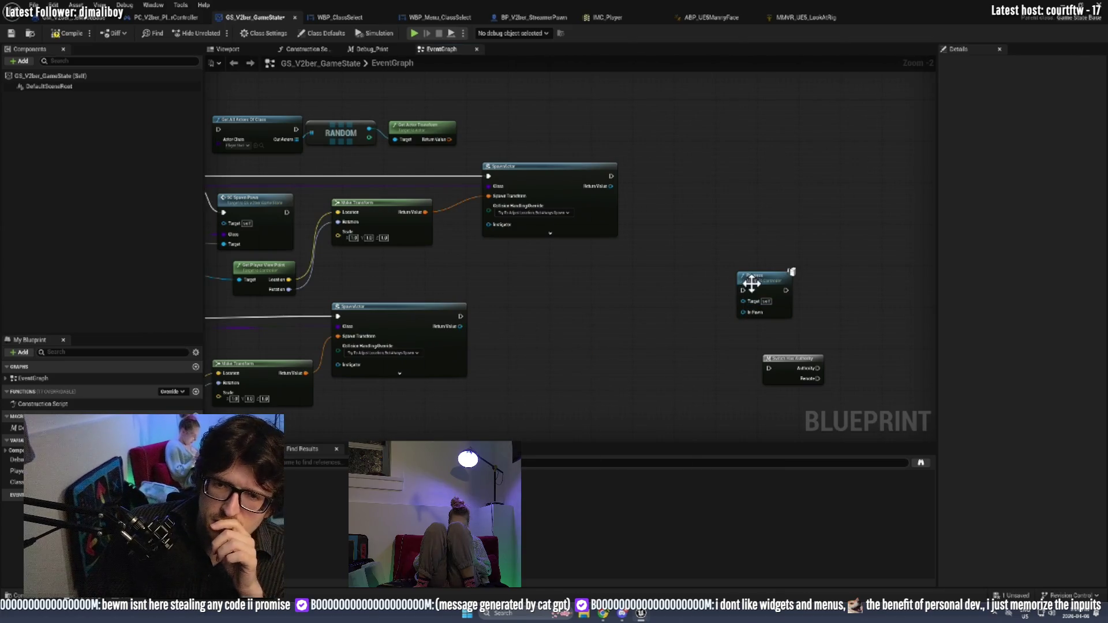
Place Possess beside the lower SpawnActor and try linking Return Value to In Pawn.
{"action": "left_click_drag", "start_coordinate": [754, 293], "coordinate": [545, 302]}
{"action": "mouse_move", "coordinate": [453, 329]}
{"action": "left_mouse_down"}
{"action": "mouse_move", "coordinate": [523, 328]}
{"action": "mouse_move", "coordinate": [459, 339]}
{"action": "mouse_move", "coordinate": [543, 327]}
{"action": "left_mouse_up"}
{"action": "key", "text": "Escape"}
{"action": "left_click", "coordinate": [516, 332]}
{"action": "left_click_drag", "start_coordinate": [459, 327], "coordinate": [537, 329]}
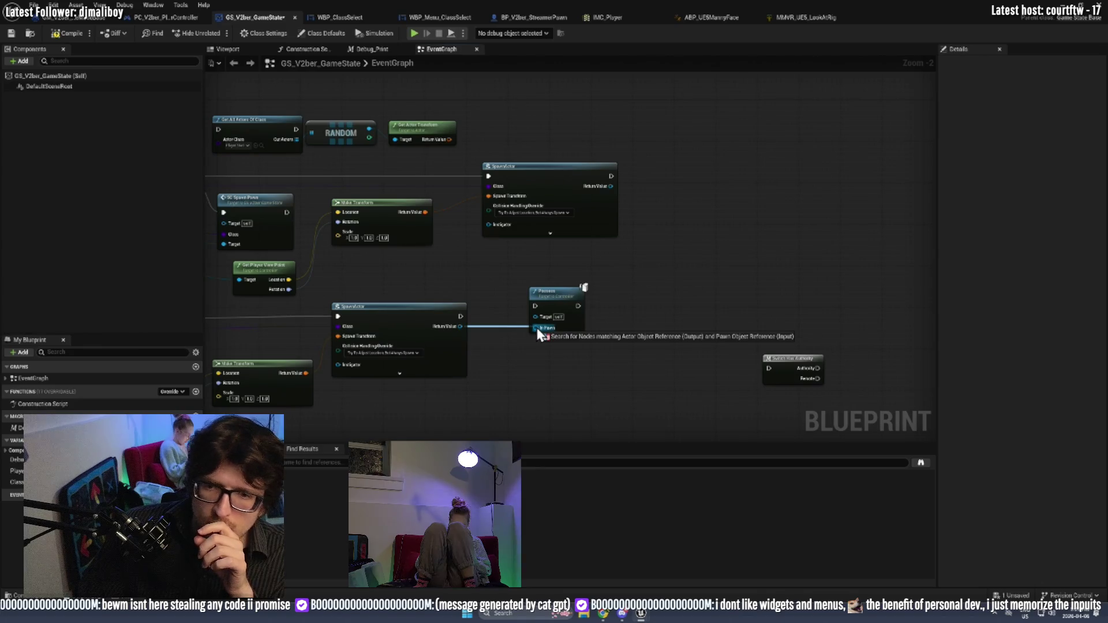
{"action": "left_click_drag", "start_coordinate": [537, 328], "coordinate": [538, 328]}
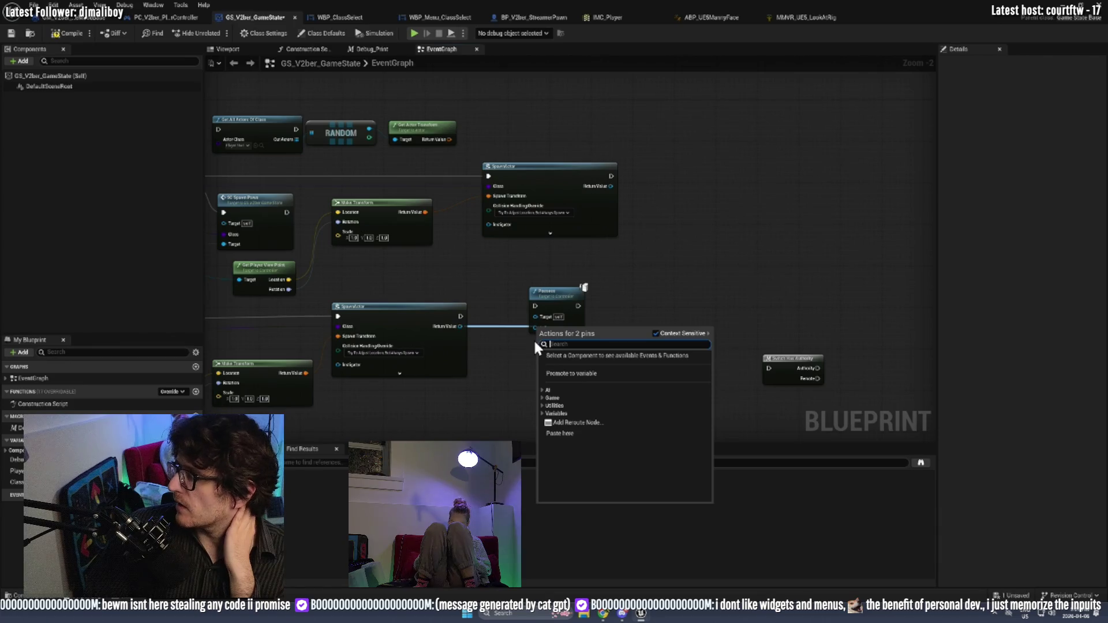
{"action": "left_click", "coordinate": [500, 297]}
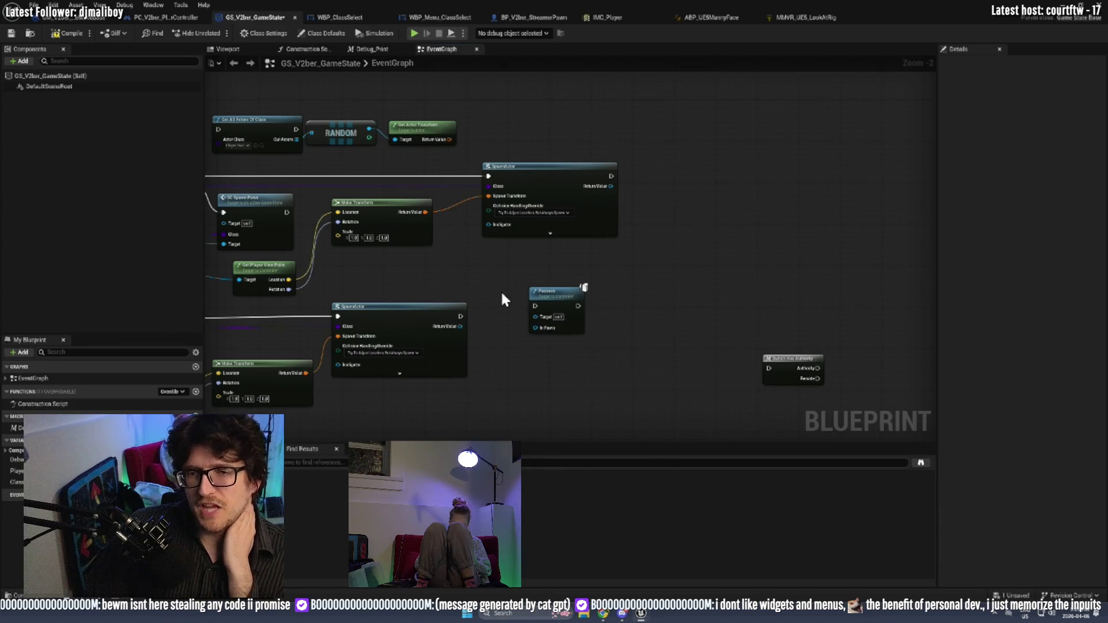
Cast the lower SpawnActor's result to BP_V2ber_StreamerPawn and feed it and the target into Possess.
{"action": "left_click_drag", "start_coordinate": [556, 292], "coordinate": [599, 300]}
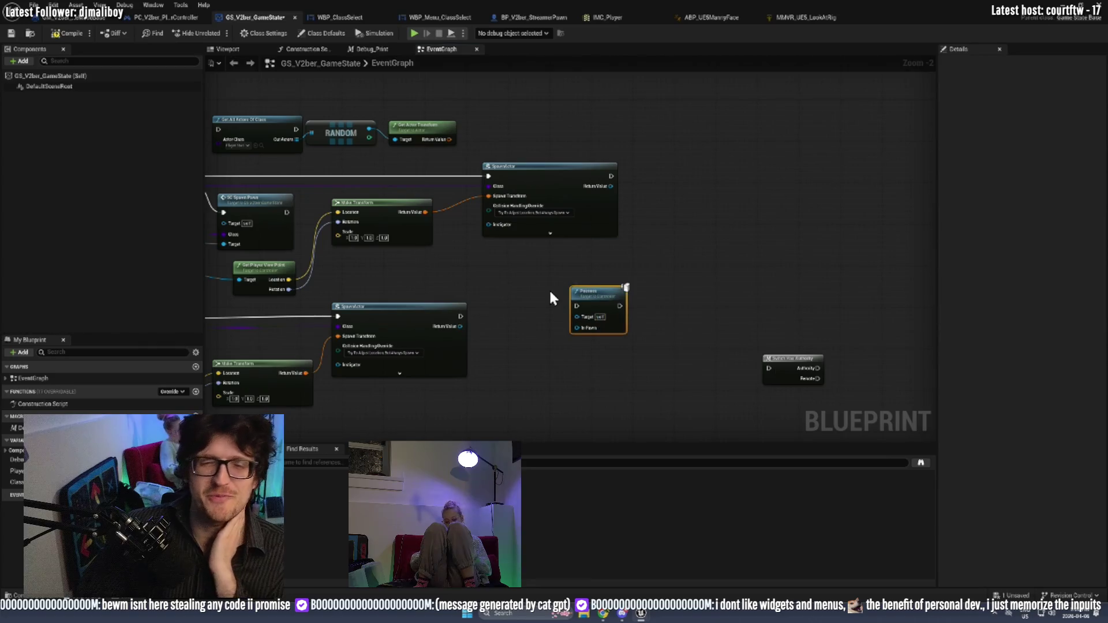
{"action": "mouse_move", "coordinate": [460, 326]}
{"action": "left_mouse_down"}
{"action": "mouse_move", "coordinate": [474, 317]}
{"action": "mouse_move", "coordinate": [493, 328]}
{"action": "left_mouse_up"}
{"action": "type", "text": "cas"}
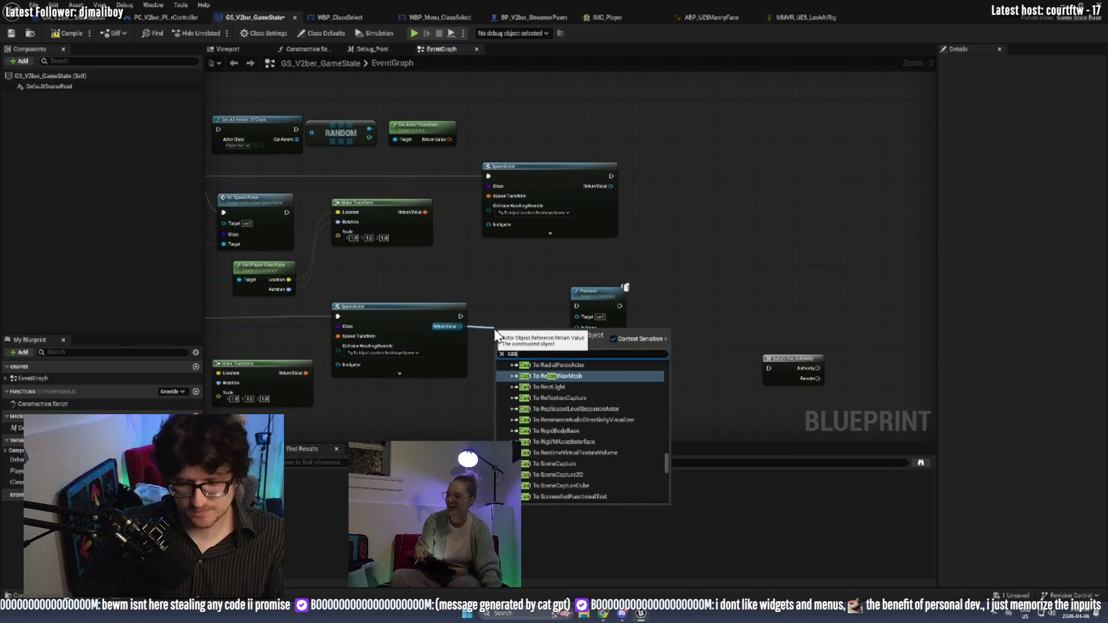
{"action": "type", "text": "t to v2b"}
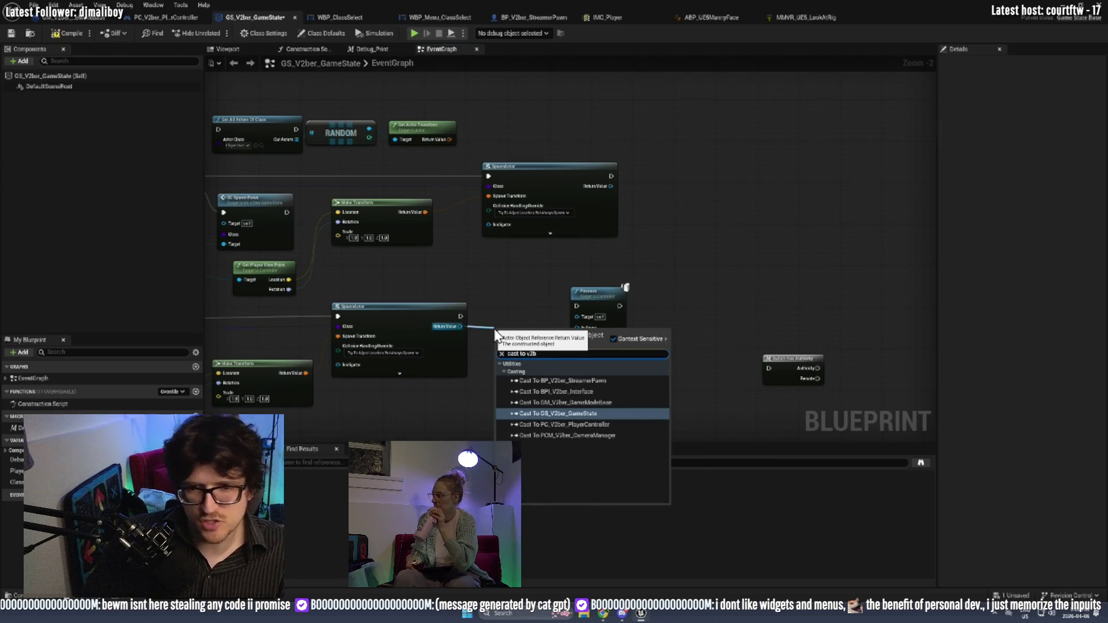
{"action": "left_click", "coordinate": [532, 381]}
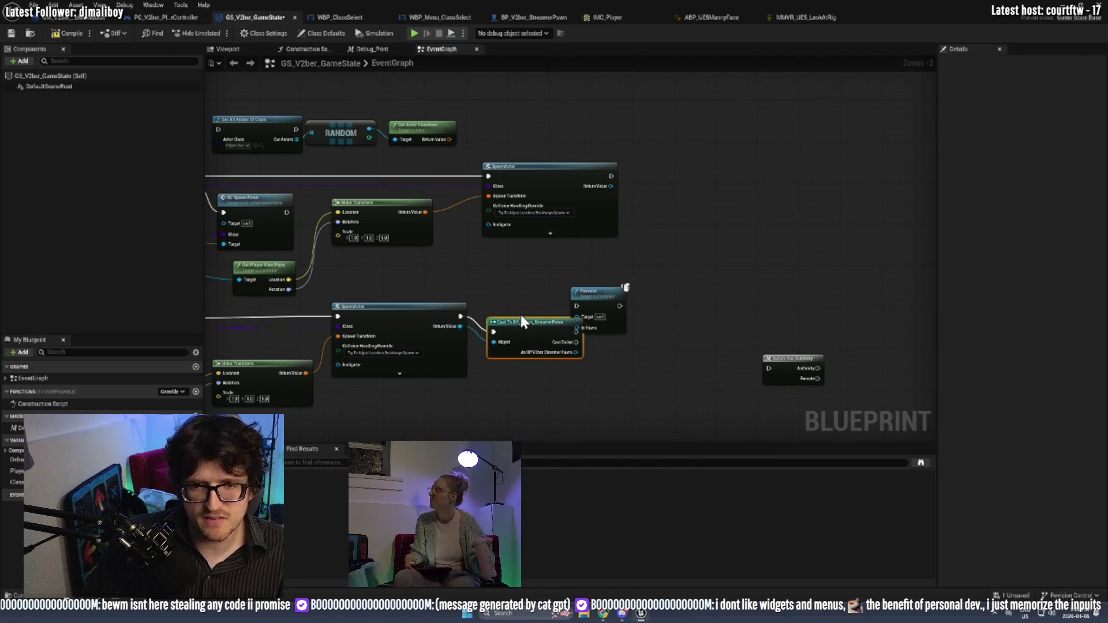
{"action": "left_click_drag", "start_coordinate": [521, 321], "coordinate": [521, 300]}
{"action": "left_click_drag", "start_coordinate": [591, 291], "coordinate": [617, 291]}
{"action": "mouse_move", "coordinate": [574, 330]}
{"action": "left_mouse_down"}
{"action": "mouse_move", "coordinate": [607, 329]}
{"action": "mouse_move", "coordinate": [664, 296]}
{"action": "left_mouse_up"}
{"action": "left_click_drag", "start_coordinate": [426, 395], "coordinate": [702, 318]}
{"action": "mouse_move", "coordinate": [294, 263]}
{"action": "left_mouse_down"}
{"action": "mouse_move", "coordinate": [912, 239]}
{"action": "mouse_move", "coordinate": [589, 335]}
{"action": "mouse_move", "coordinate": [521, 269]}
{"action": "left_mouse_up"}
Copy the cast and Possess nodes to the upper branch, wiring exec and player controller.
{"action": "key", "text": "ctrl+c"}
{"action": "key", "text": "ctrl+v"}
{"action": "left_click_drag", "start_coordinate": [587, 158], "coordinate": [615, 175]}
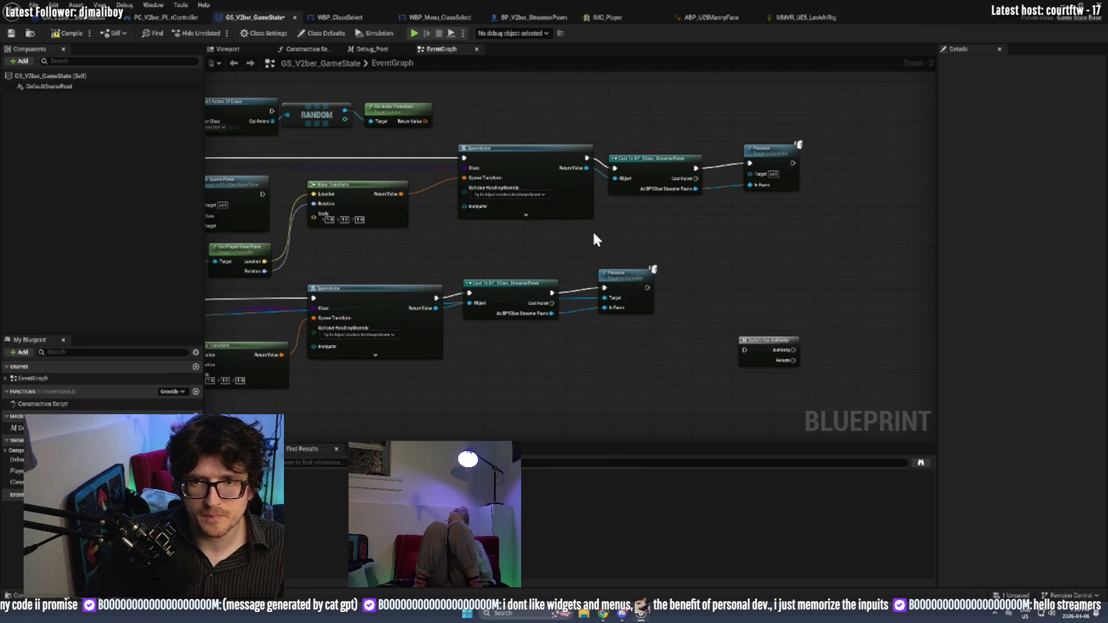
{"action": "scroll", "coordinate": [730, 215], "scroll_direction": "down", "scroll_amount": 2}
{"action": "mouse_move", "coordinate": [319, 175]}
{"action": "left_mouse_down"}
{"action": "mouse_move", "coordinate": [840, 168]}
{"action": "mouse_move", "coordinate": [772, 178]}
{"action": "mouse_move", "coordinate": [813, 184]}
{"action": "mouse_move", "coordinate": [819, 172]}
{"action": "left_mouse_up"}
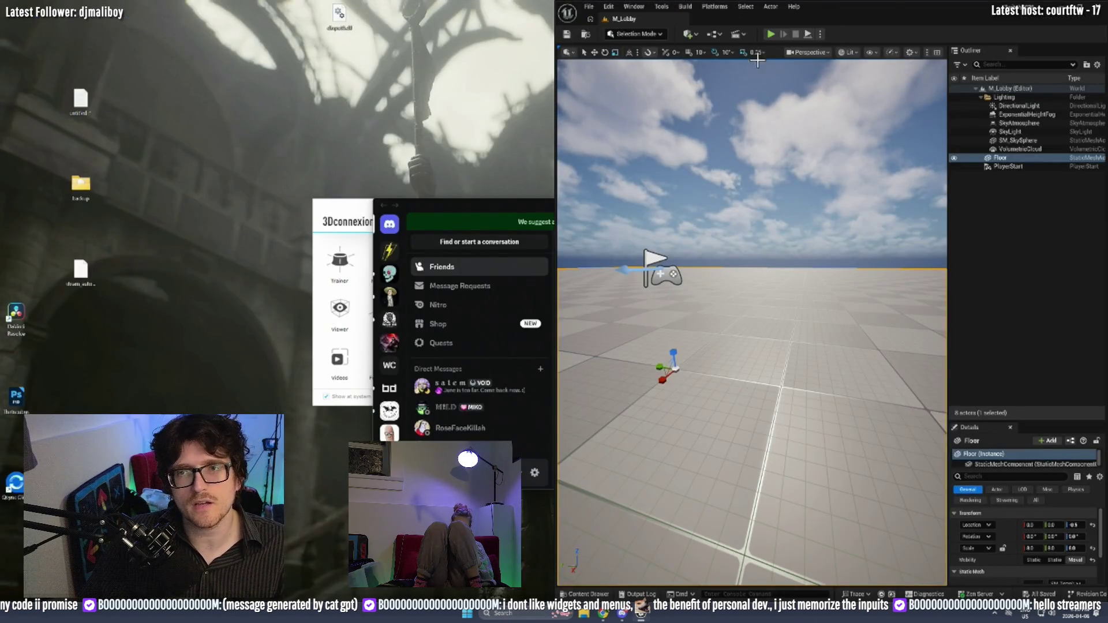
Run a multiplayer play test, spawn Player 1 with the Actor class, then stop the session.
{"action": "left_click", "coordinate": [772, 34]}
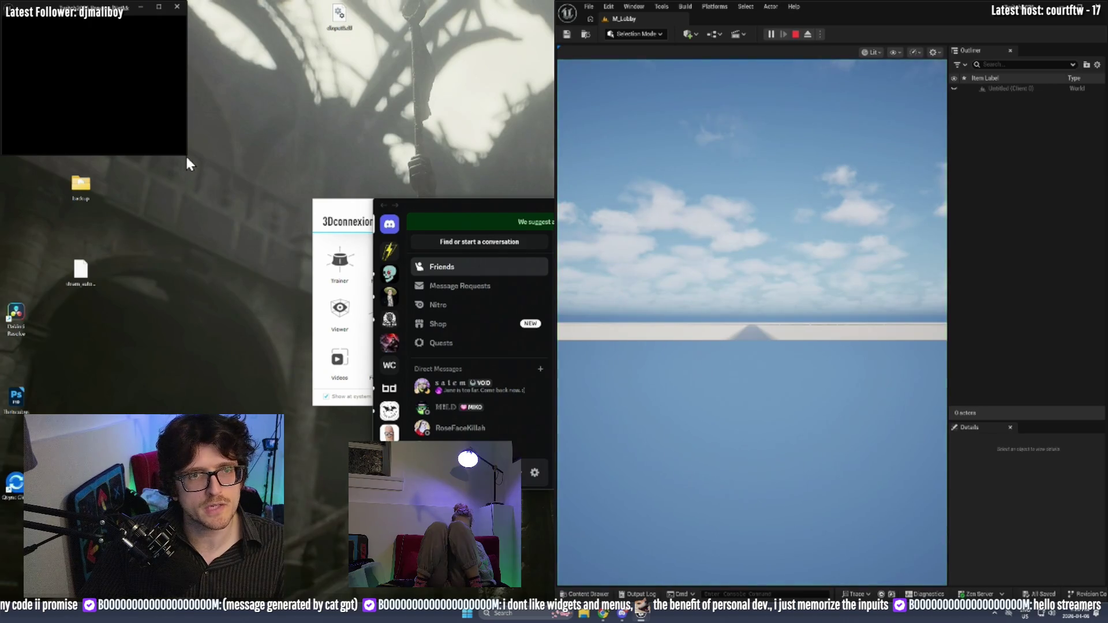
{"action": "left_click_drag", "start_coordinate": [192, 159], "coordinate": [511, 479]}
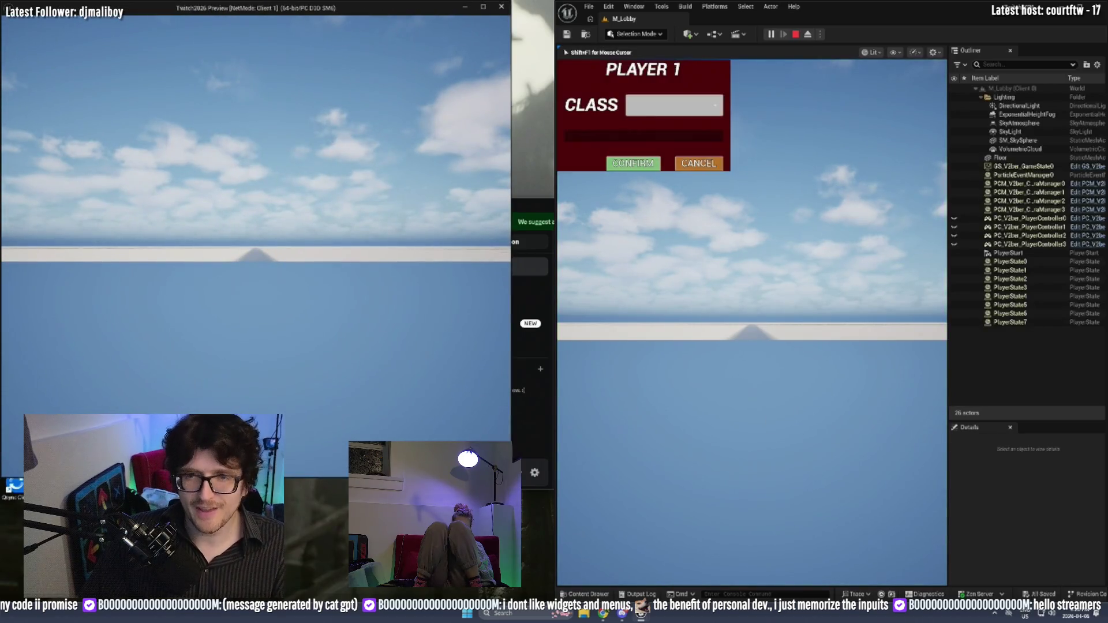
{"action": "left_click", "coordinate": [667, 107]}
{"action": "left_click", "coordinate": [668, 123]}
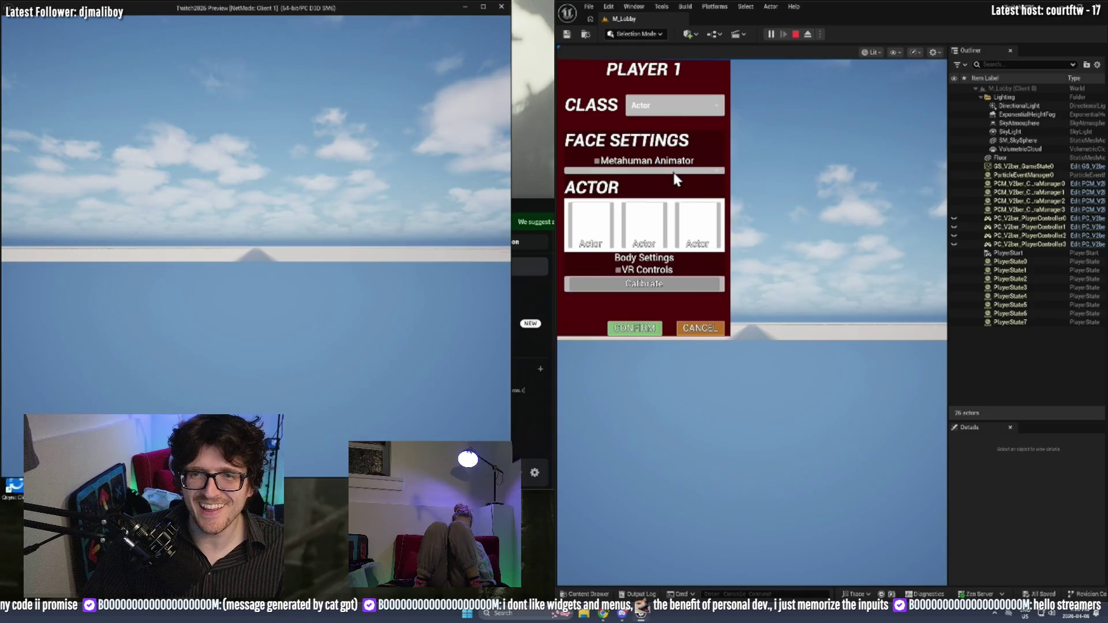
{"action": "left_click", "coordinate": [629, 328]}
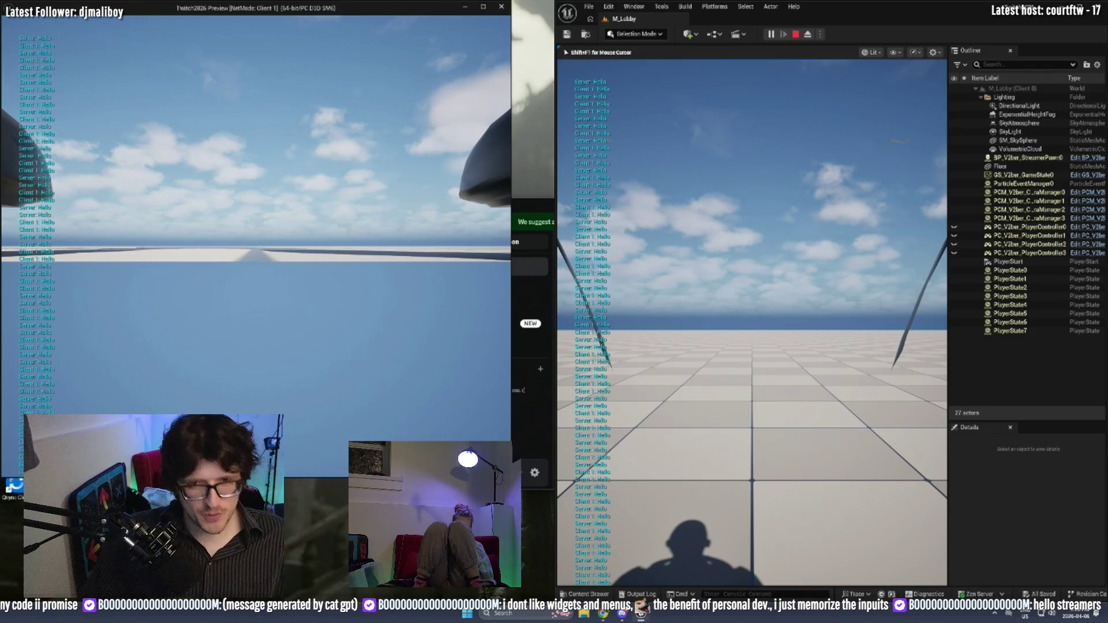
{"action": "key", "text": "shift+F1"}
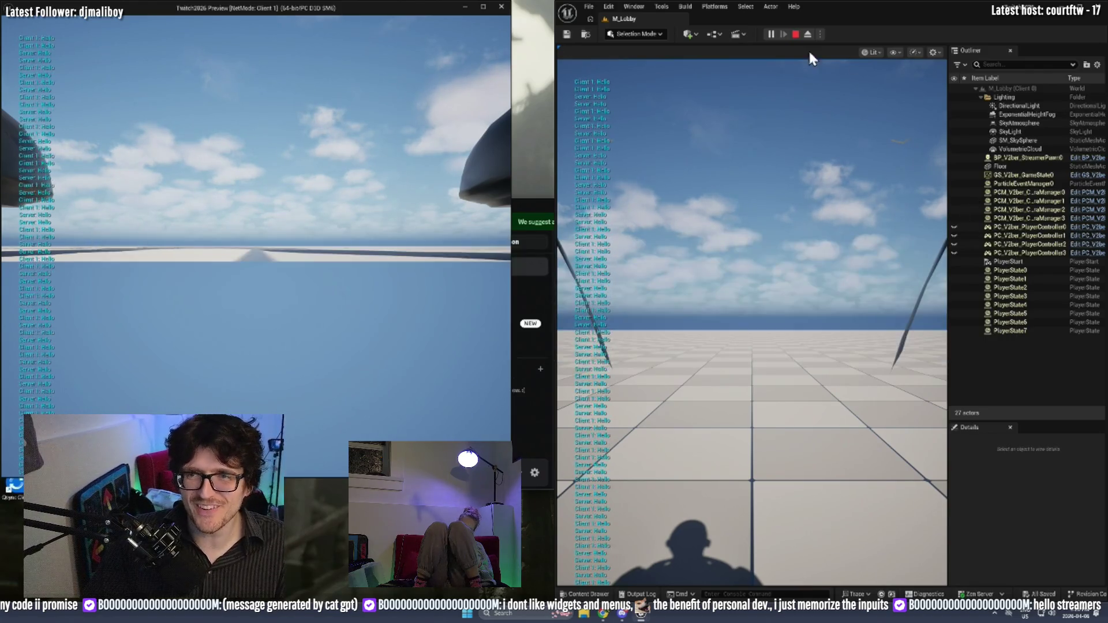
{"action": "left_click", "coordinate": [795, 34]}
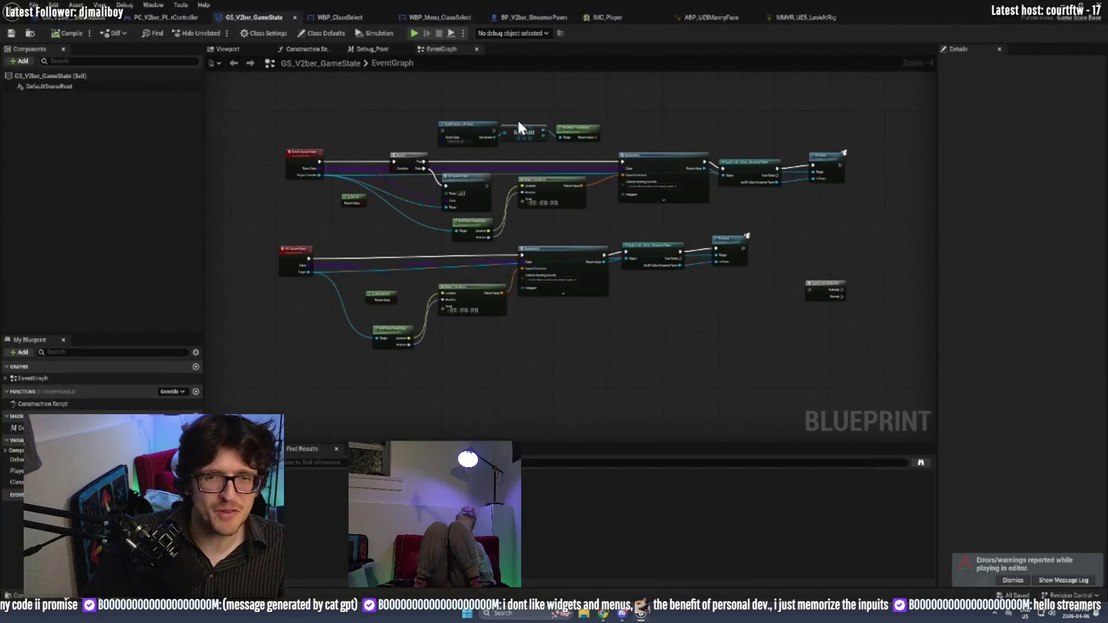
Review the PlayerController's Add Mapping Context nodes and the BP_V2ber_StreamerPawn blueprint.
{"action": "mouse_move", "coordinate": [496, 345]}
{"action": "left_mouse_down"}
{"action": "mouse_move", "coordinate": [582, 191]}
{"action": "mouse_move", "coordinate": [330, 54]}
{"action": "left_mouse_up"}
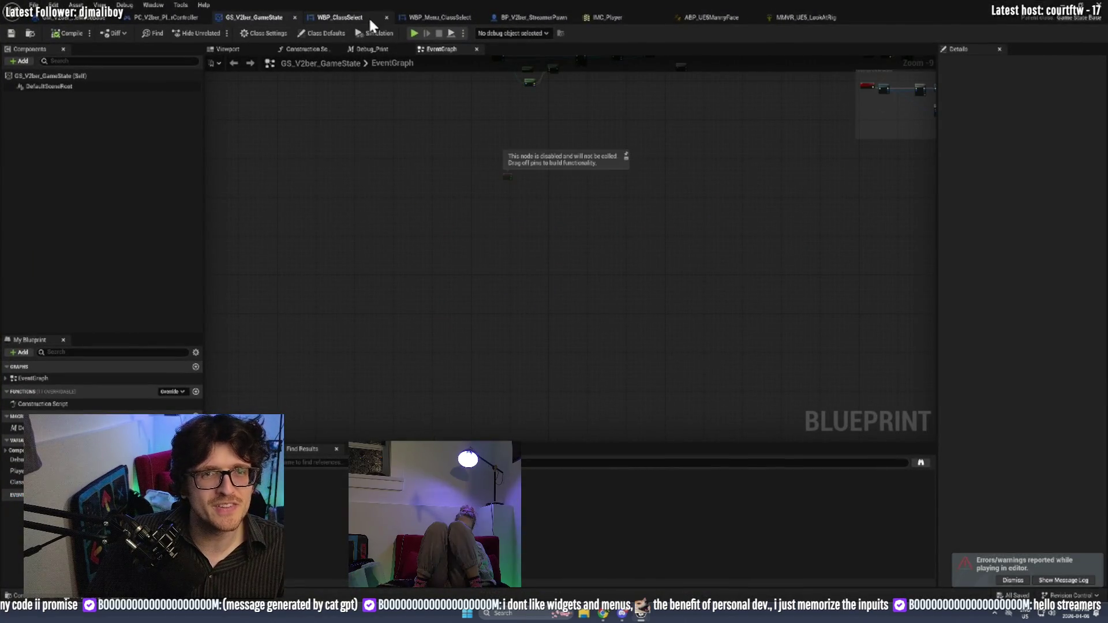
{"action": "left_click", "coordinate": [173, 18]}
{"action": "scroll", "coordinate": [462, 231], "scroll_direction": "up", "scroll_amount": 4}
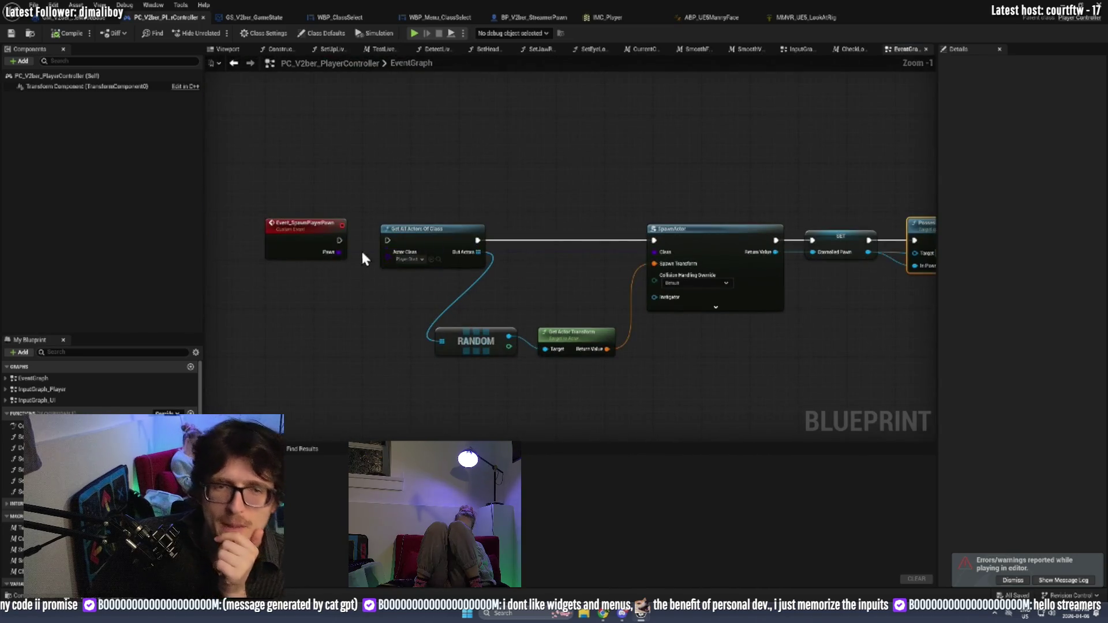
{"action": "scroll", "coordinate": [668, 269], "scroll_direction": "down", "scroll_amount": 5}
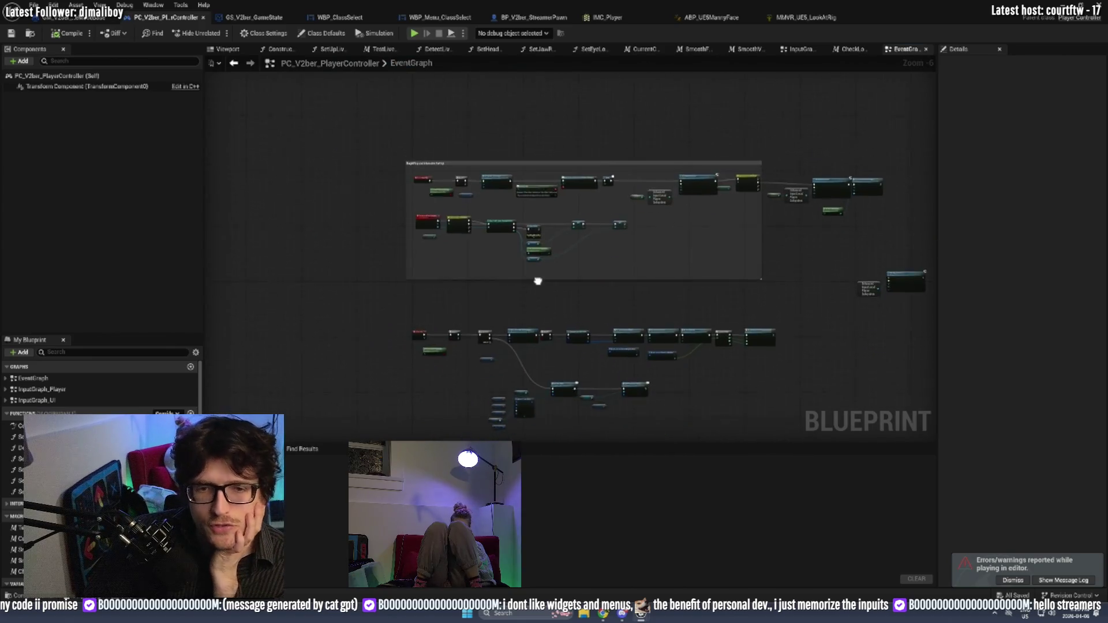
{"action": "scroll", "coordinate": [500, 340], "scroll_direction": "up", "scroll_amount": 3}
{"action": "mouse_move", "coordinate": [501, 334]}
{"action": "left_mouse_down"}
{"action": "mouse_move", "coordinate": [479, 205]}
{"action": "mouse_move", "coordinate": [479, 266]}
{"action": "mouse_move", "coordinate": [693, 404]}
{"action": "mouse_move", "coordinate": [663, 461]}
{"action": "mouse_move", "coordinate": [698, 395]}
{"action": "mouse_move", "coordinate": [635, 231]}
{"action": "mouse_move", "coordinate": [586, 34]}
{"action": "left_mouse_up"}
{"action": "left_click", "coordinate": [508, 15]}
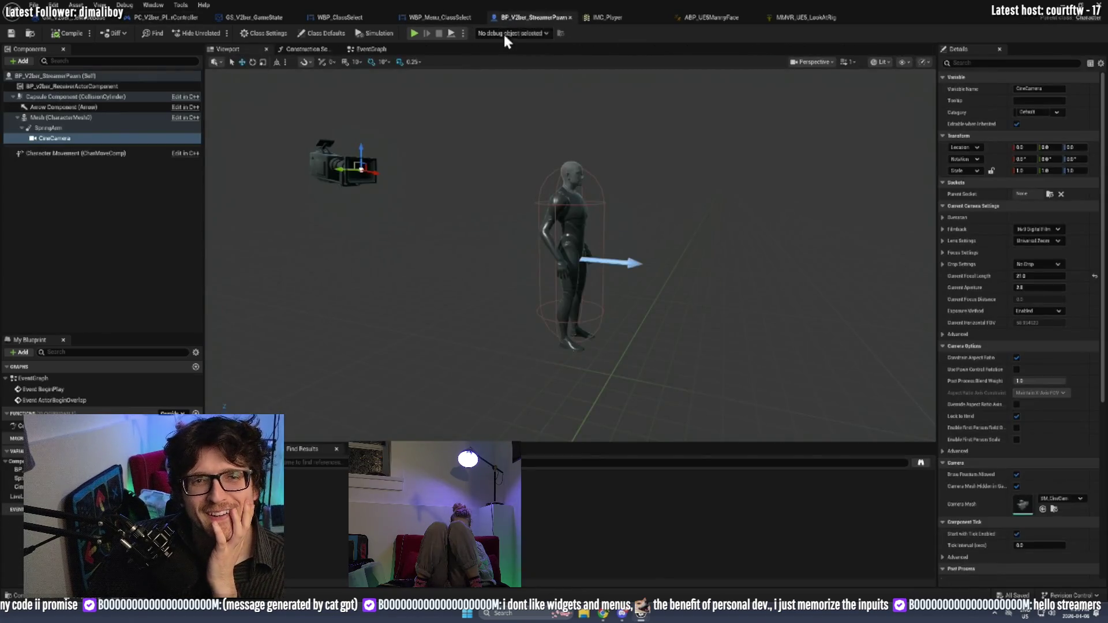
{"action": "left_click", "coordinate": [370, 50]}
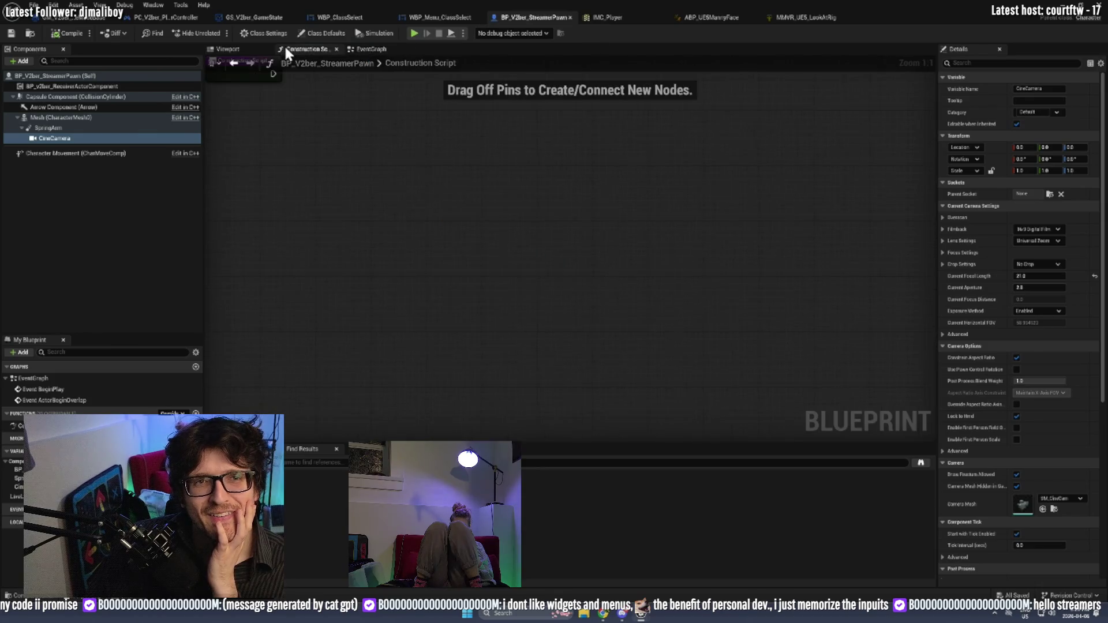
{"action": "left_click", "coordinate": [228, 49]}
Remove the Hello Print String from ABP_UE5MannyFace's event graph and compile it.
{"action": "left_click", "coordinate": [698, 17]}
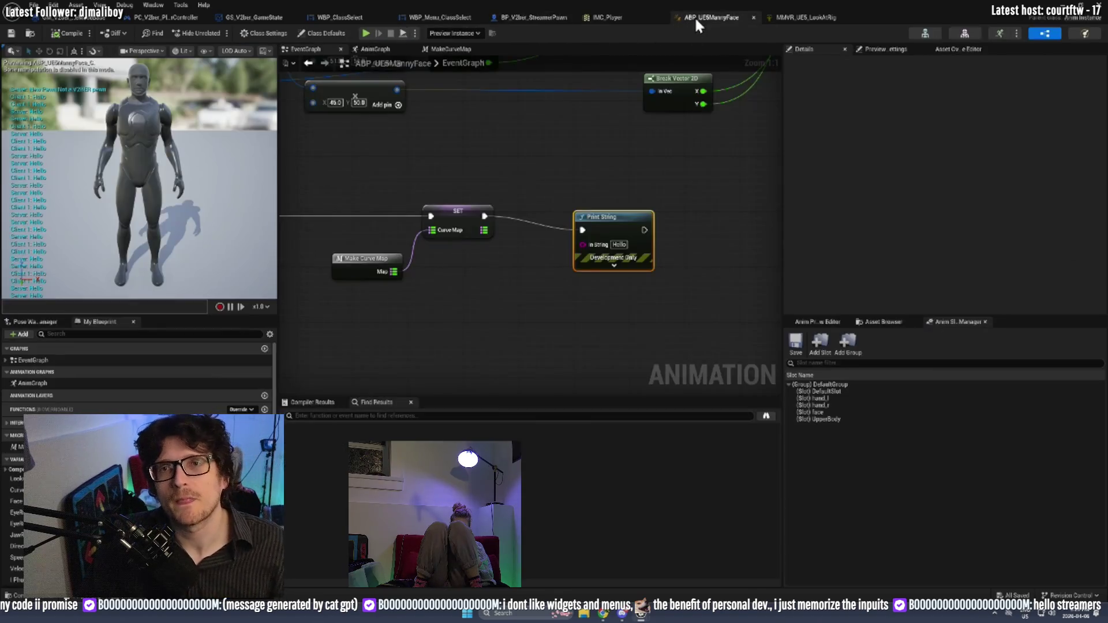
{"action": "key", "text": "ctrl+z"}
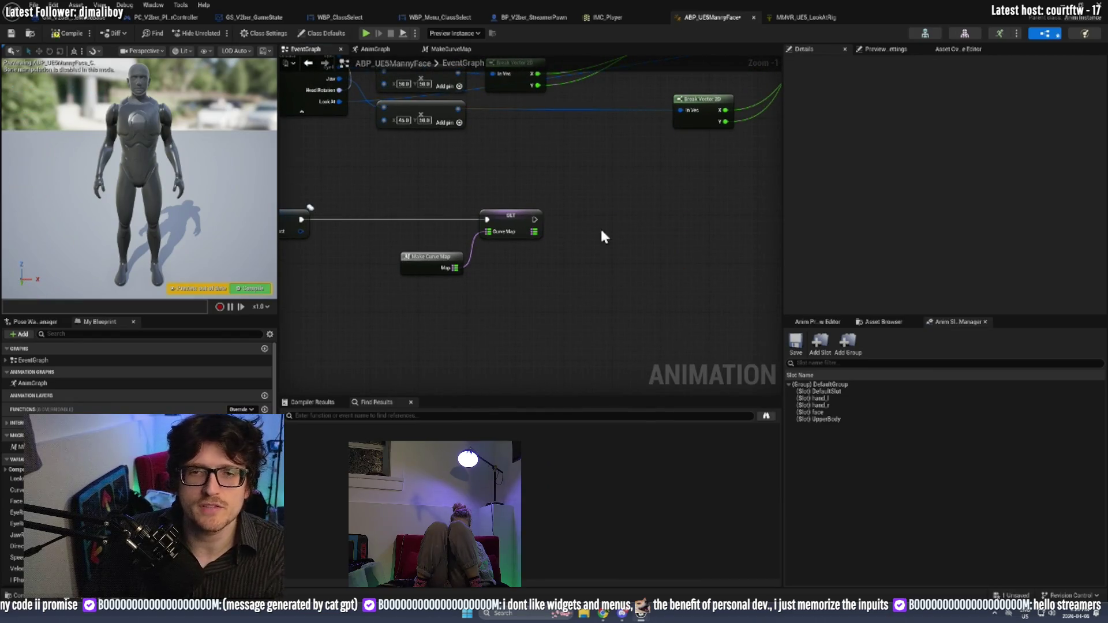
{"action": "key", "text": "ctrl+z"}
{"action": "left_click", "coordinate": [64, 38]}
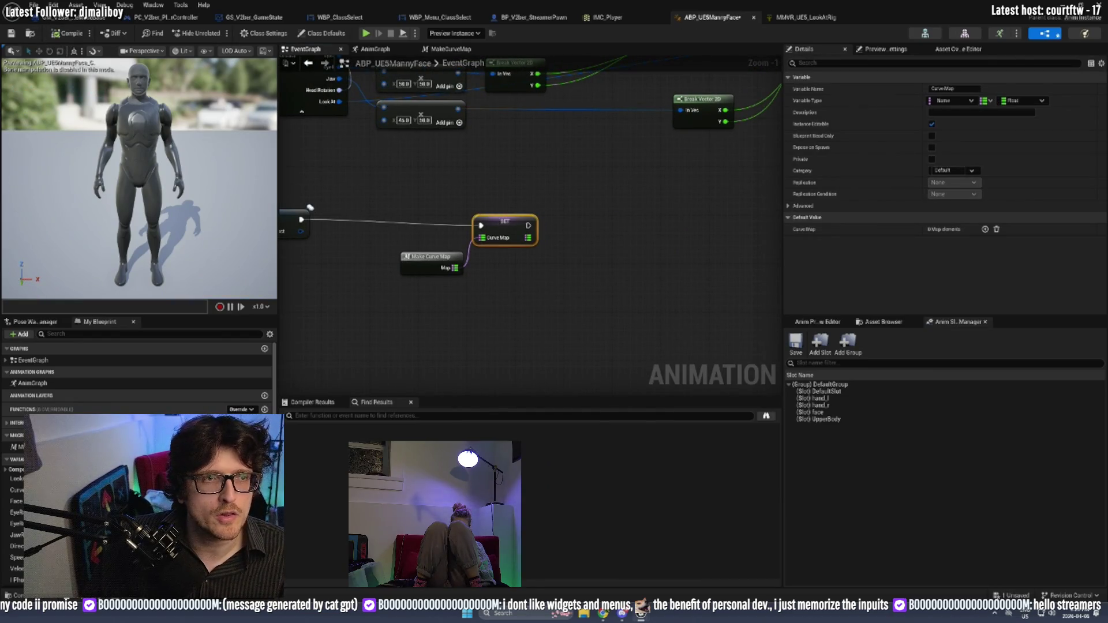
Return to the GS_V2ber_GameState graph and frame all its nodes.
{"action": "left_click", "coordinate": [72, 20]}
{"action": "left_click", "coordinate": [166, 16]}
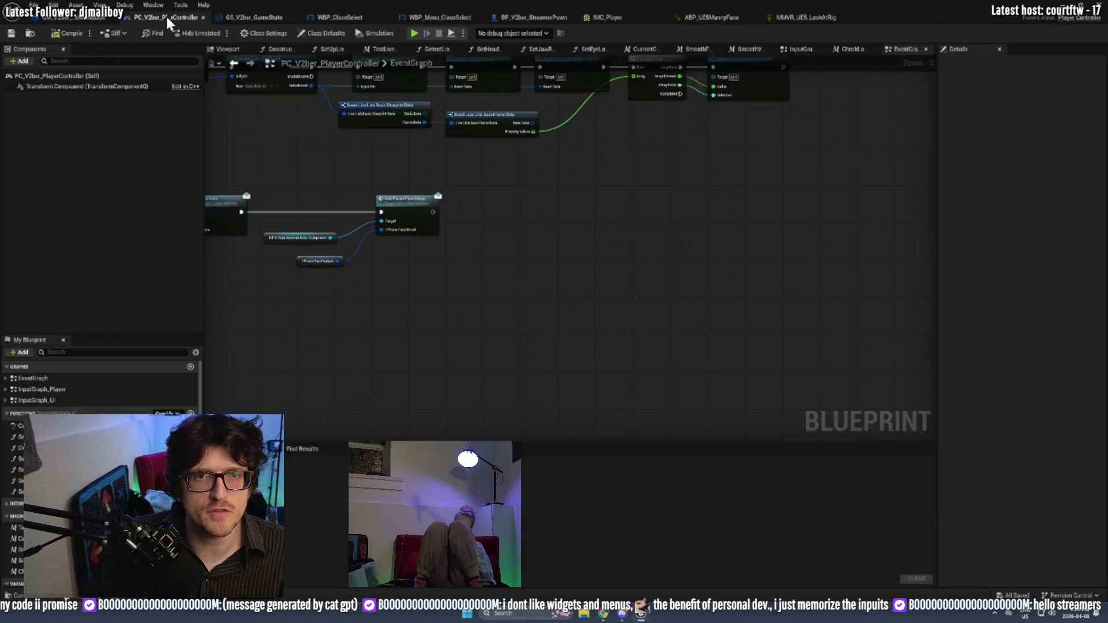
{"action": "left_click", "coordinate": [261, 17]}
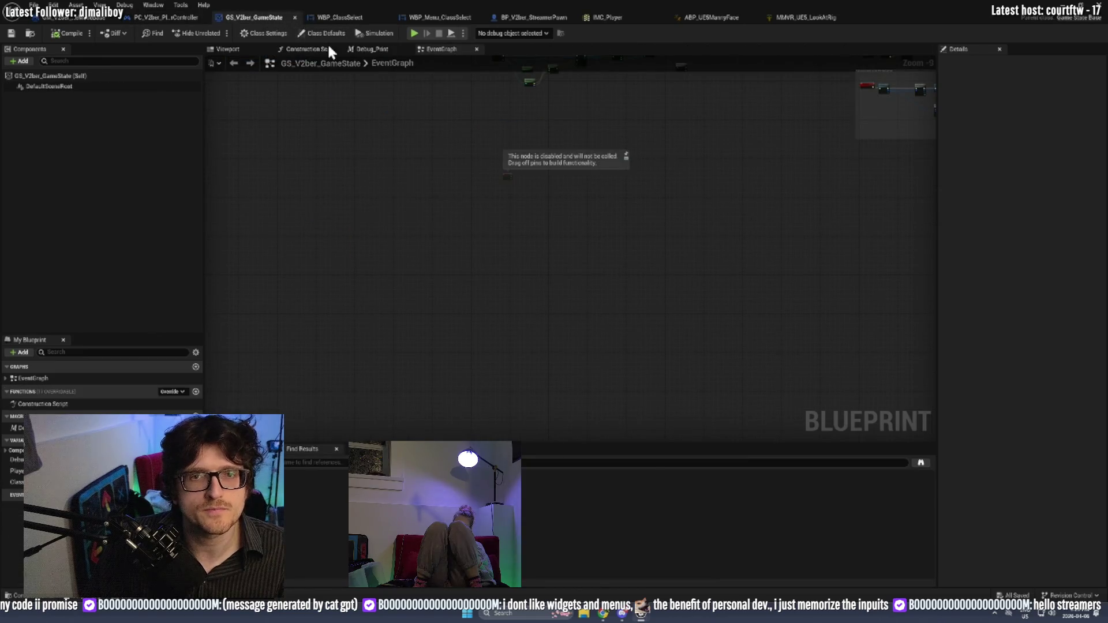
{"action": "key", "text": "Home"}
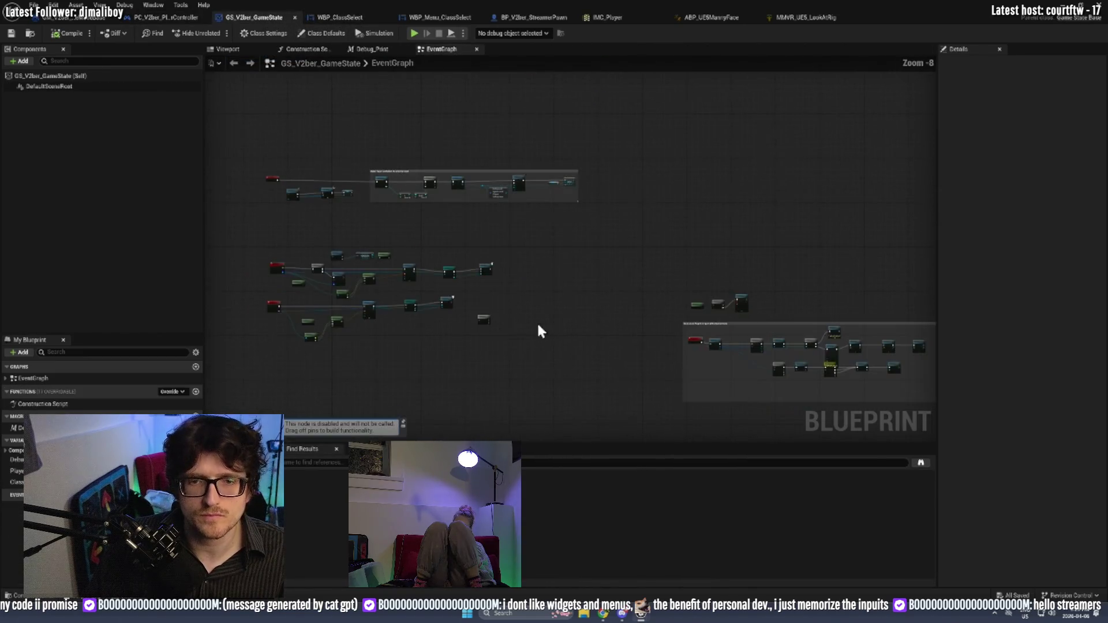
Search for a Set View Target node from Possess's controller with Context Sensitive turned off.
{"action": "scroll", "coordinate": [491, 324], "scroll_direction": "up", "scroll_amount": 3}
{"action": "scroll", "coordinate": [372, 297], "scroll_direction": "up", "scroll_amount": 5}
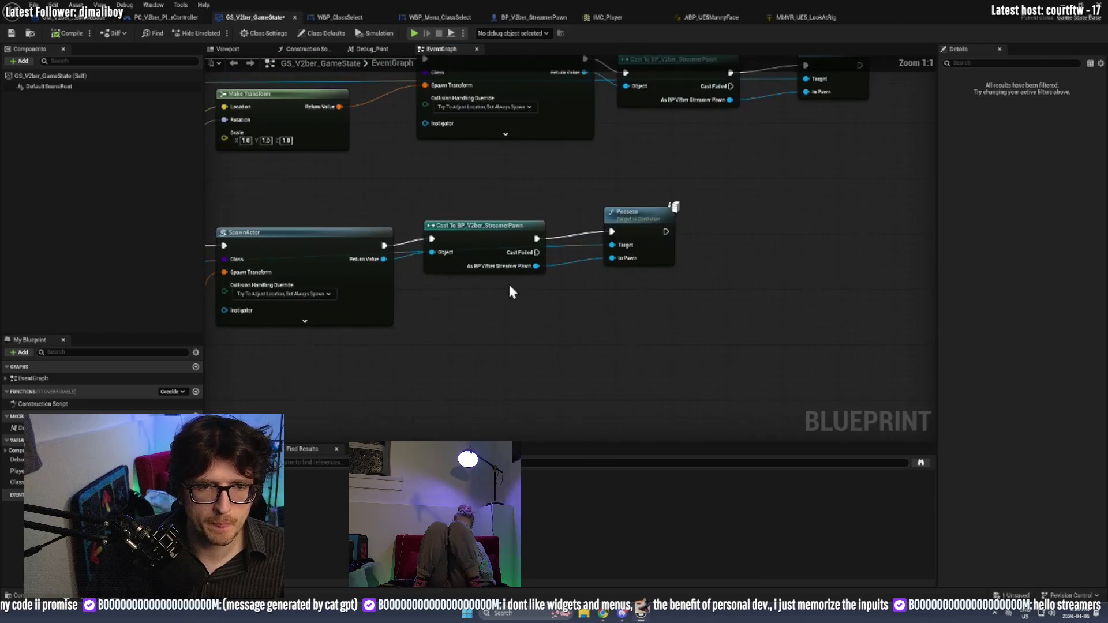
{"action": "double_click", "coordinate": [580, 244]}
{"action": "left_click_drag", "start_coordinate": [612, 245], "coordinate": [721, 247]}
{"action": "type", "text": "set b"}
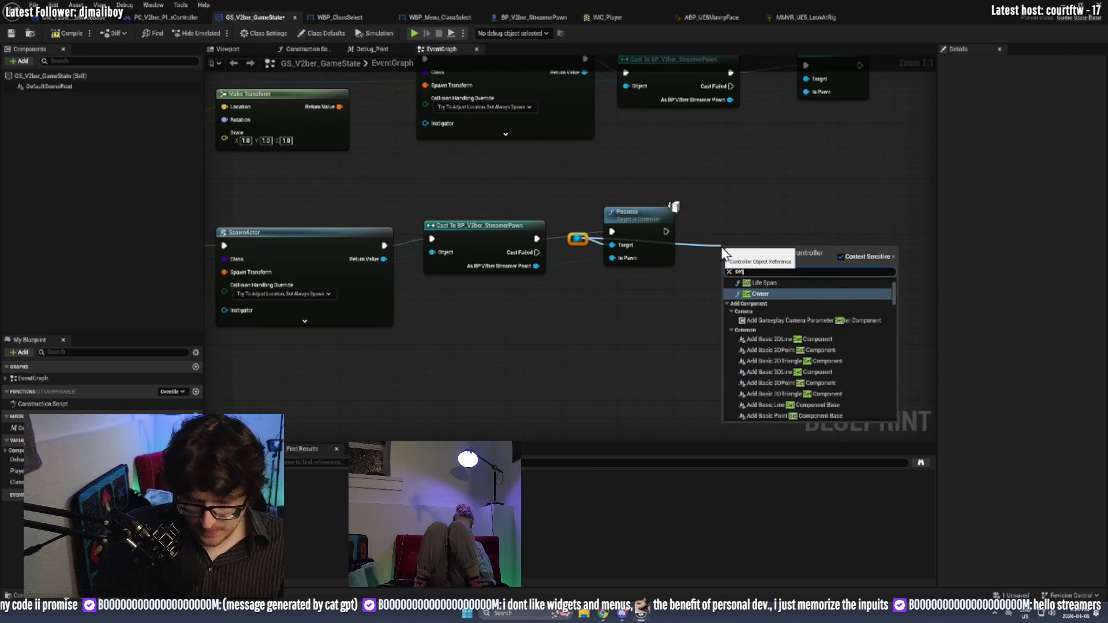
{"action": "key", "text": "BackSpace"}
{"action": "type", "text": "view bl"}
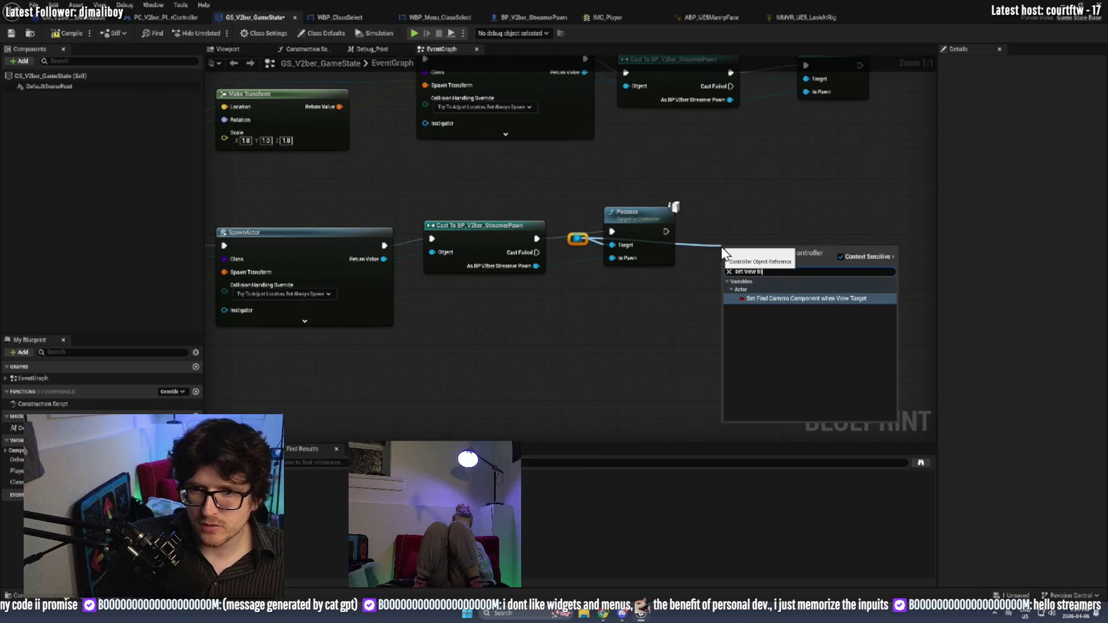
{"action": "left_click", "coordinate": [841, 257]}
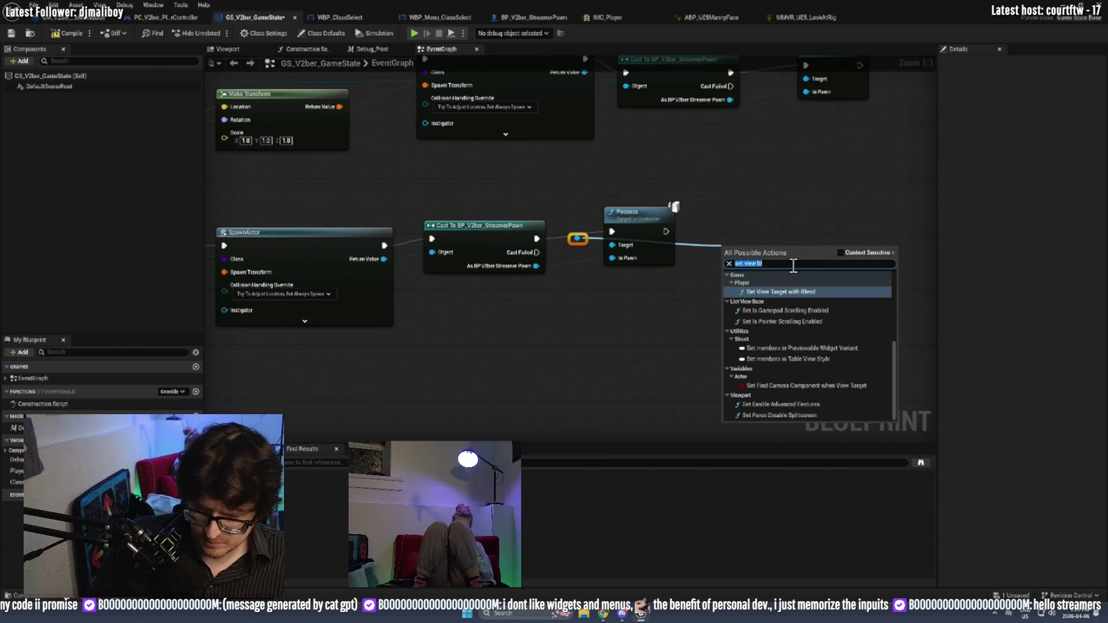
{"action": "key", "text": "BackSpace"}
{"action": "key", "text": "BackSpace"}
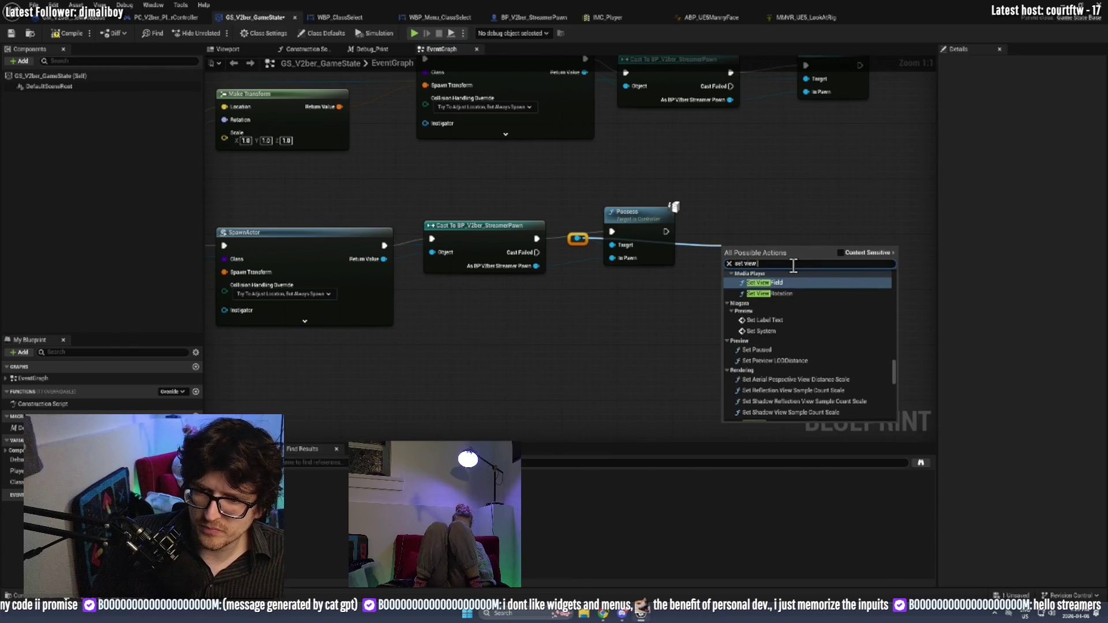
{"action": "scroll", "coordinate": [829, 341], "scroll_direction": "up", "scroll_amount": 5}
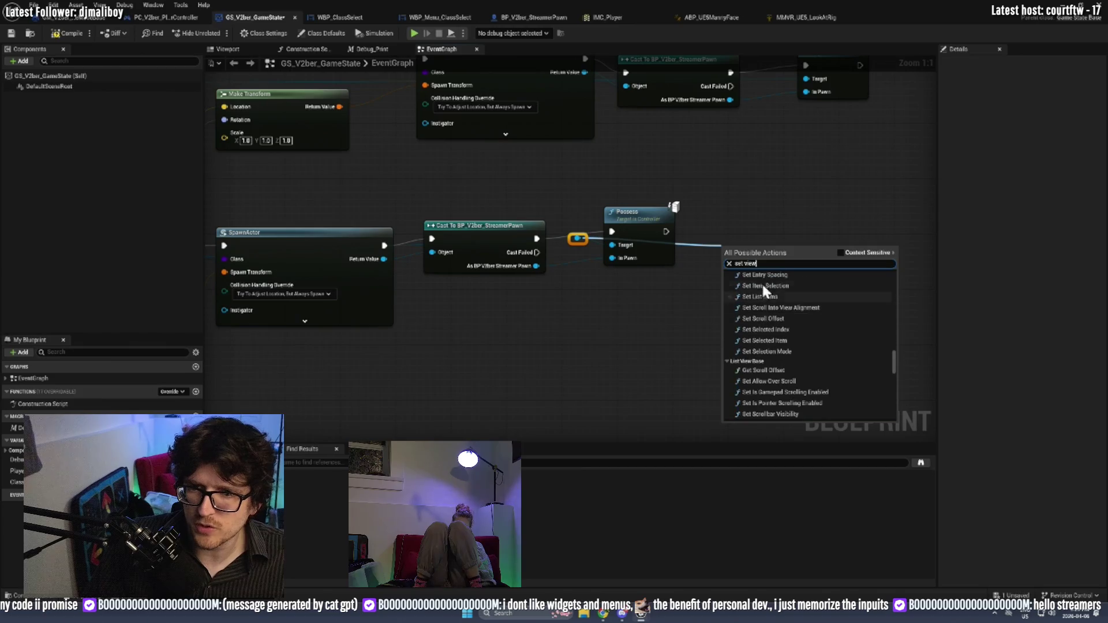
Add Set View Target with Blend after Possess, with the cast StreamerPawn as New View Target.
{"action": "left_click", "coordinate": [153, 16]}
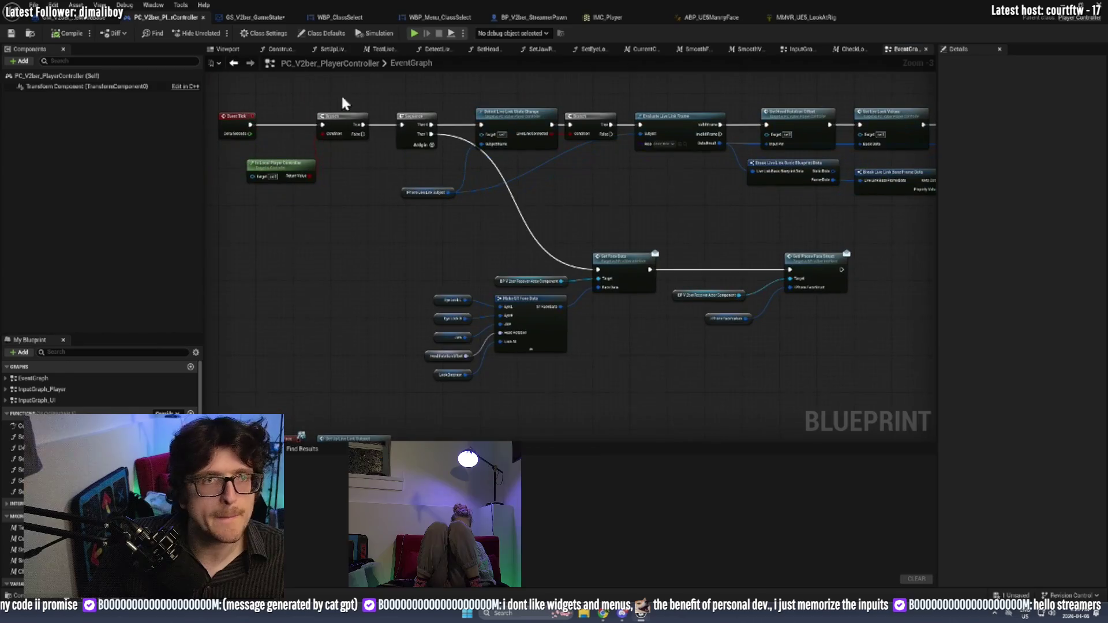
{"action": "scroll", "coordinate": [455, 245], "scroll_direction": "down", "scroll_amount": 5}
{"action": "scroll", "coordinate": [685, 253], "scroll_direction": "up", "scroll_amount": 5}
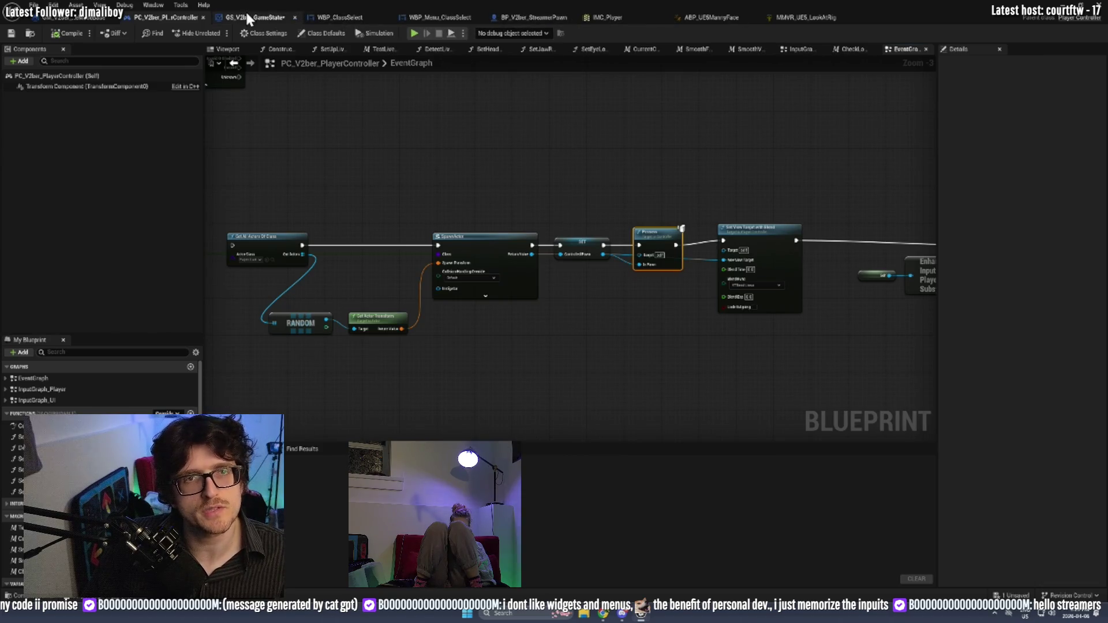
{"action": "left_click", "coordinate": [262, 17]}
{"action": "left_click_drag", "start_coordinate": [580, 241], "coordinate": [720, 253]}
{"action": "type", "text": "set view target"}
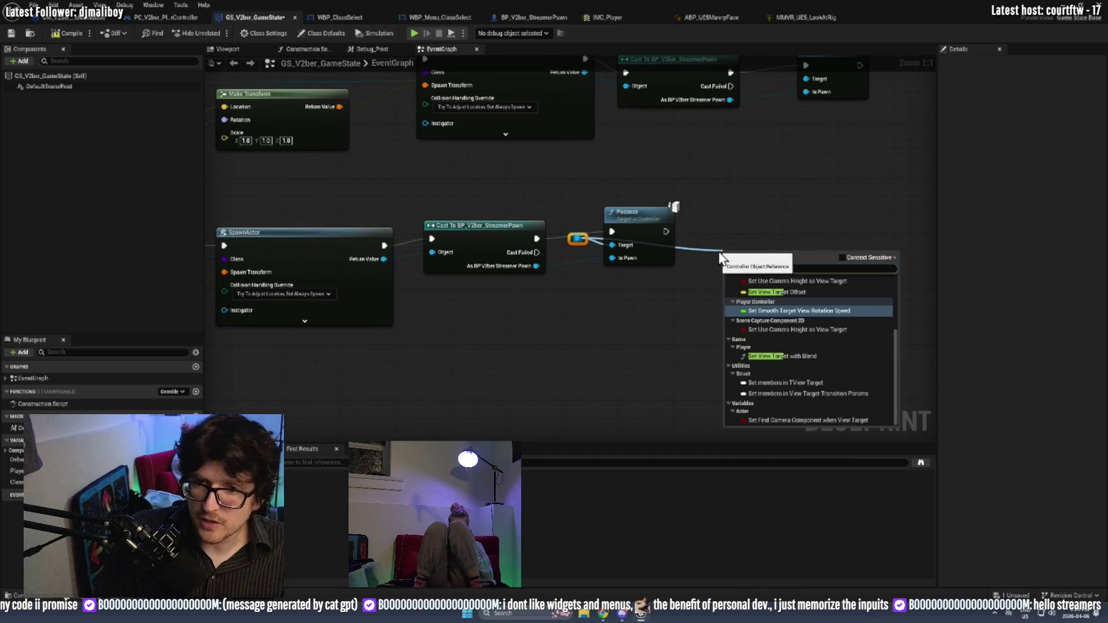
{"action": "key", "text": "Return"}
{"action": "mouse_move", "coordinate": [666, 231]}
{"action": "left_mouse_down"}
{"action": "mouse_move", "coordinate": [729, 273]}
{"action": "mouse_move", "coordinate": [810, 252]}
{"action": "left_mouse_up"}
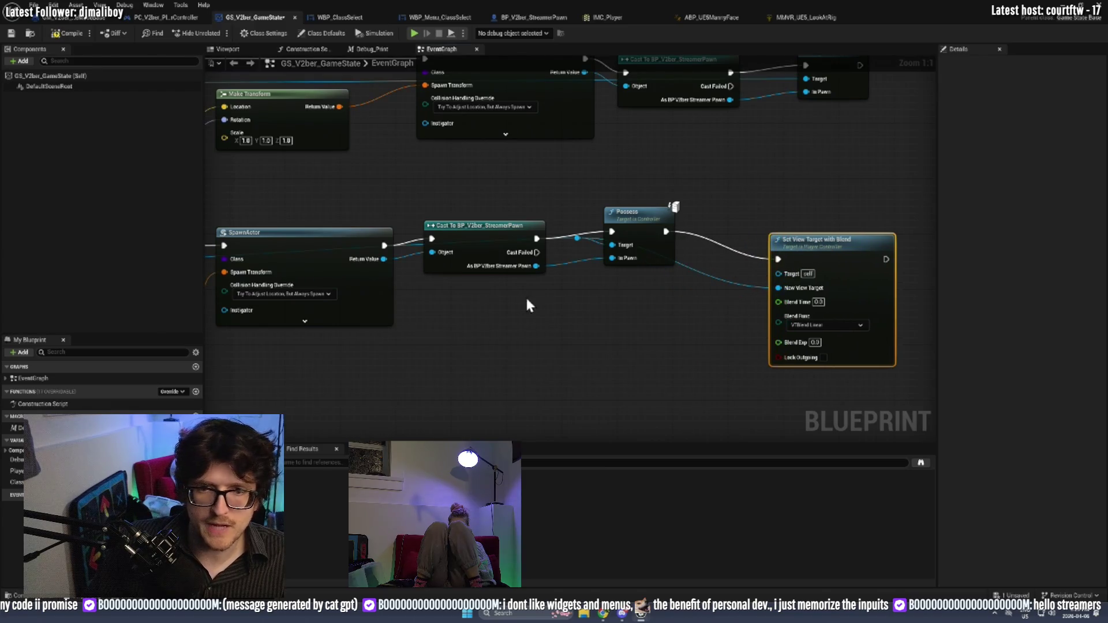
{"action": "mouse_move", "coordinate": [388, 264]}
{"action": "left_mouse_down"}
{"action": "mouse_move", "coordinate": [699, 307]}
{"action": "mouse_move", "coordinate": [385, 290]}
{"action": "mouse_move", "coordinate": [344, 272]}
{"action": "mouse_move", "coordinate": [701, 304]}
{"action": "mouse_move", "coordinate": [791, 277]}
{"action": "left_mouse_up"}
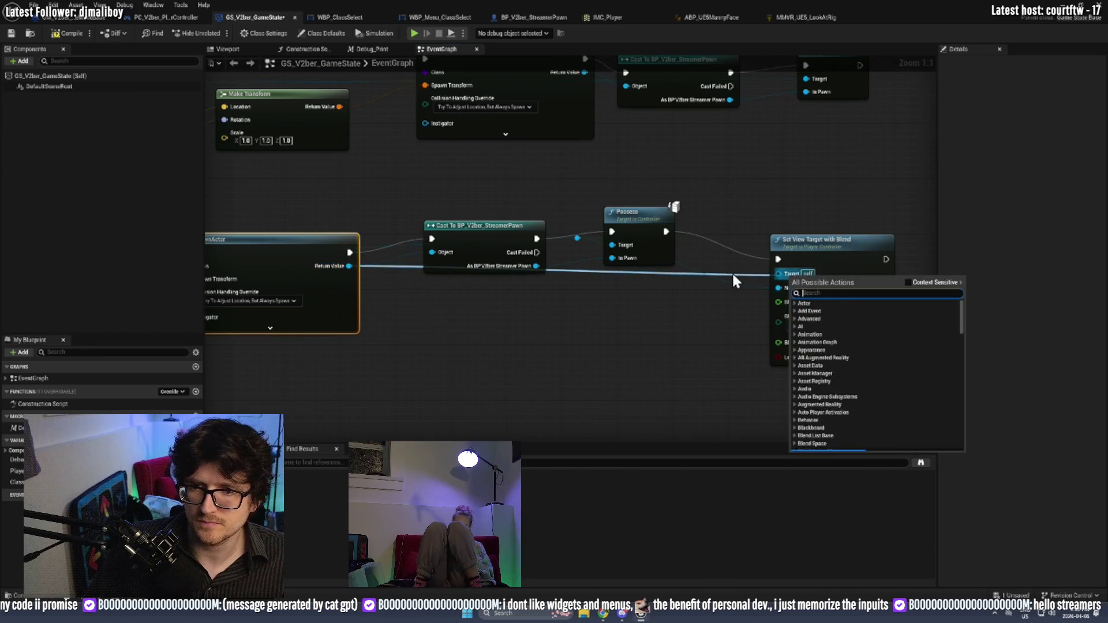
{"action": "left_click", "coordinate": [729, 276]}
{"action": "mouse_move", "coordinate": [537, 266]}
{"action": "left_mouse_down"}
{"action": "mouse_move", "coordinate": [788, 285]}
{"action": "mouse_move", "coordinate": [783, 261]}
{"action": "mouse_move", "coordinate": [794, 301]}
{"action": "mouse_move", "coordinate": [779, 290]}
{"action": "left_mouse_up"}
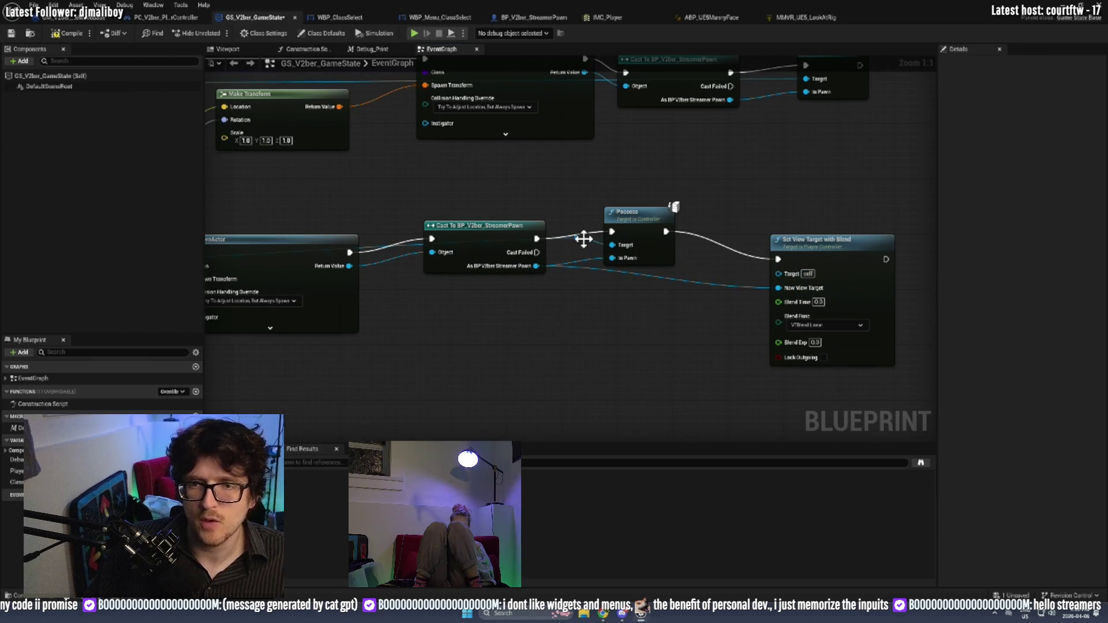
Attempt wiring a controller into Set View Target's Target pin, then cancel and reframe the graph.
{"action": "right_click", "coordinate": [785, 276]}
{"action": "key", "text": "Escape"}
{"action": "mouse_move", "coordinate": [577, 238]}
{"action": "left_mouse_down"}
{"action": "mouse_move", "coordinate": [782, 268]}
{"action": "mouse_move", "coordinate": [780, 276]}
{"action": "left_mouse_up"}
{"action": "key", "text": "Escape"}
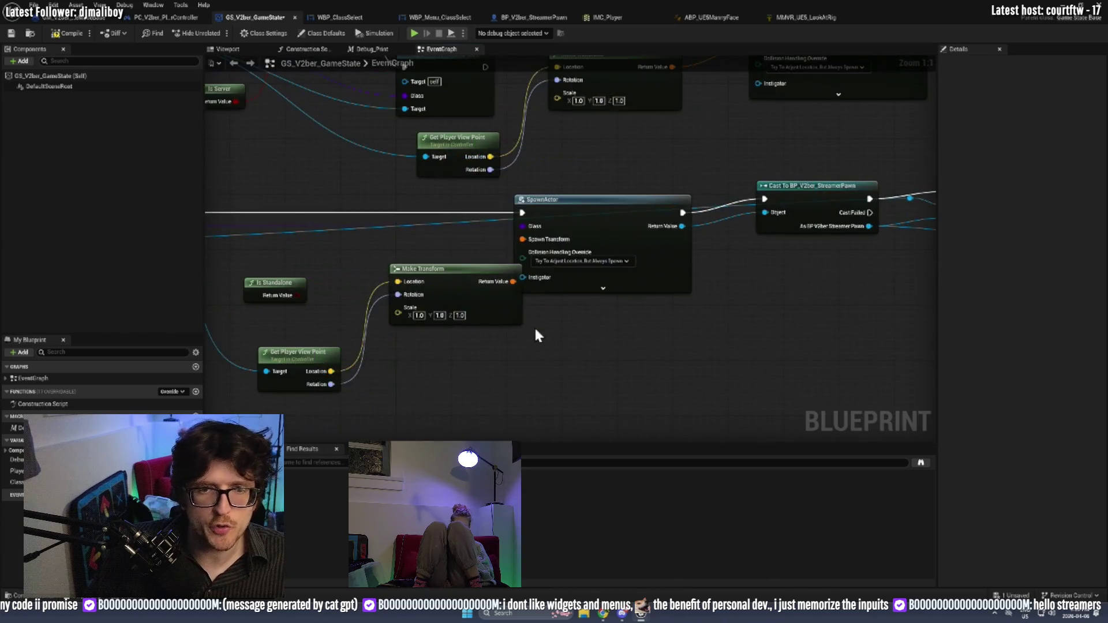
{"action": "mouse_move", "coordinate": [401, 227]}
{"action": "left_mouse_down"}
{"action": "mouse_move", "coordinate": [900, 266]}
{"action": "mouse_move", "coordinate": [880, 288]}
{"action": "mouse_move", "coordinate": [311, 247]}
{"action": "mouse_move", "coordinate": [288, 269]}
{"action": "mouse_move", "coordinate": [396, 250]}
{"action": "left_mouse_up"}
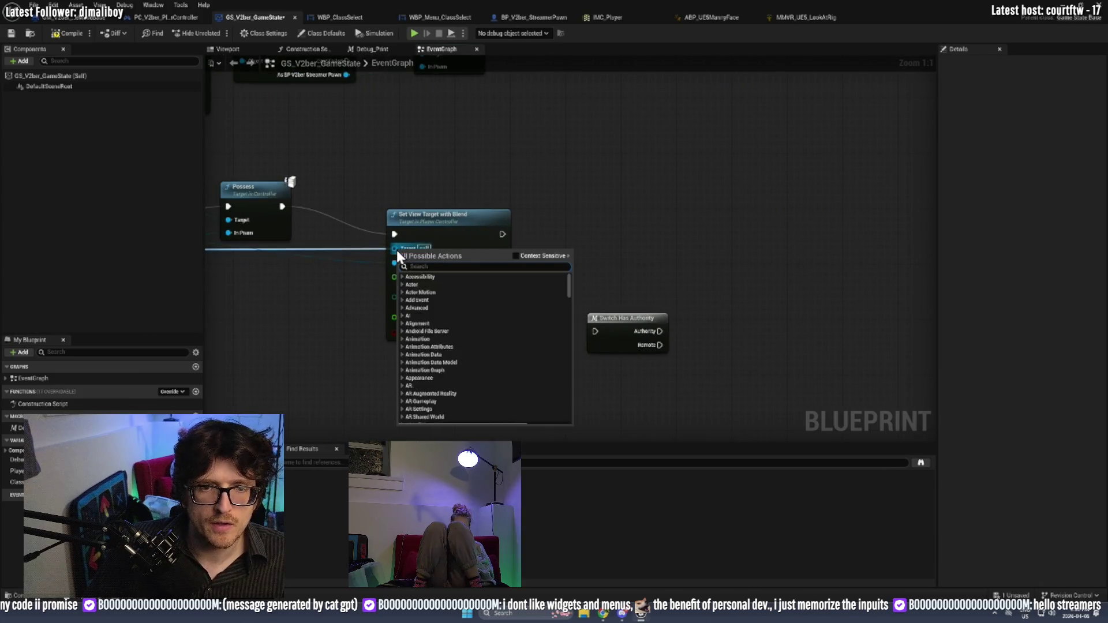
{"action": "left_click", "coordinate": [599, 233]}
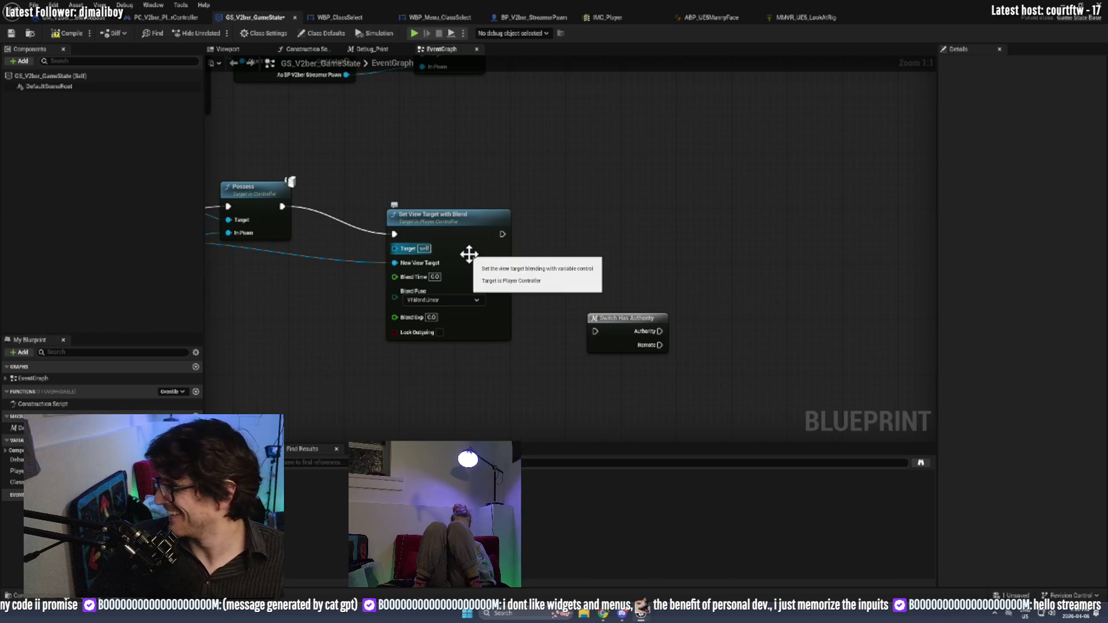
{"action": "left_click_drag", "start_coordinate": [312, 281], "coordinate": [871, 337]}
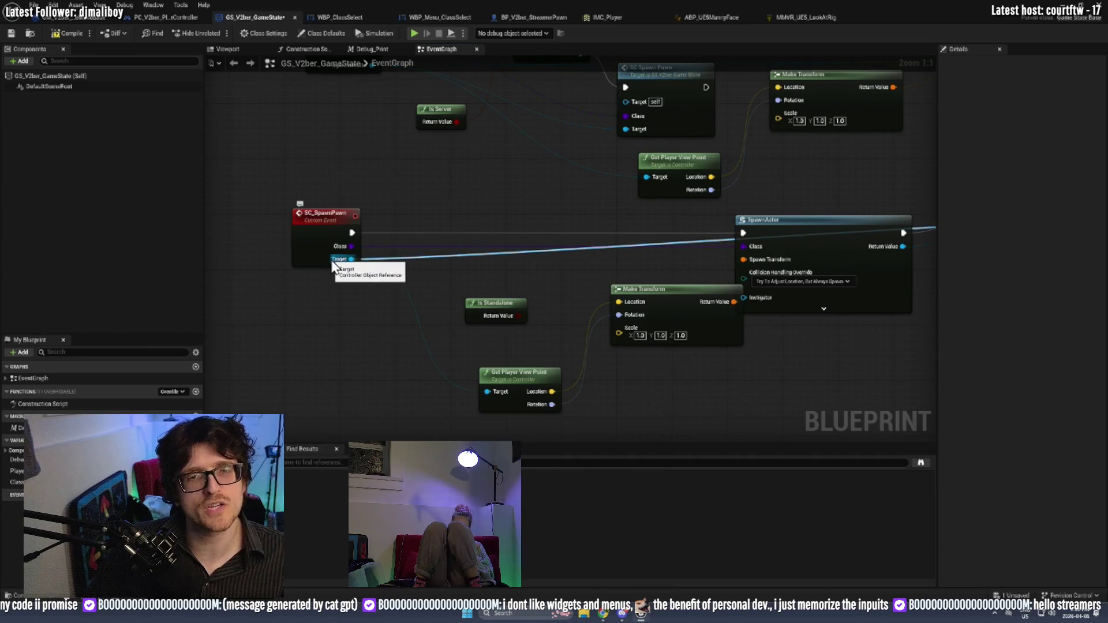
Make SC_SpawnPawn's Target input a Player Controller object reference and compile the GameState.
{"action": "mouse_move", "coordinate": [730, 378]}
{"action": "left_mouse_down"}
{"action": "mouse_move", "coordinate": [387, 353]}
{"action": "mouse_move", "coordinate": [683, 330]}
{"action": "left_mouse_up"}
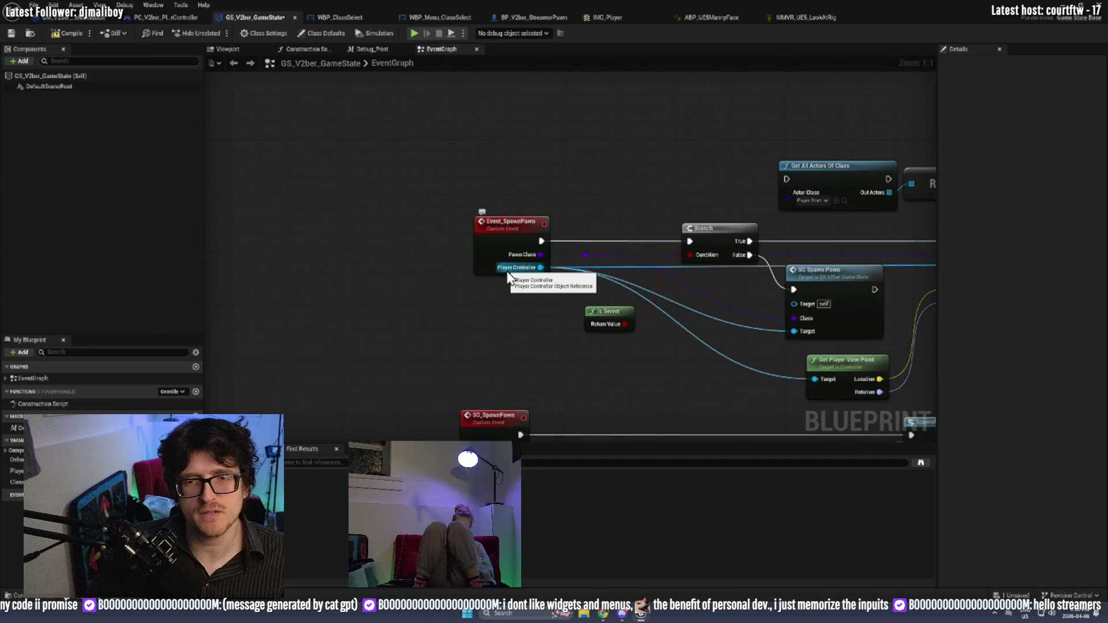
{"action": "left_click_drag", "start_coordinate": [505, 344], "coordinate": [504, 191]}
{"action": "left_click", "coordinate": [514, 304]}
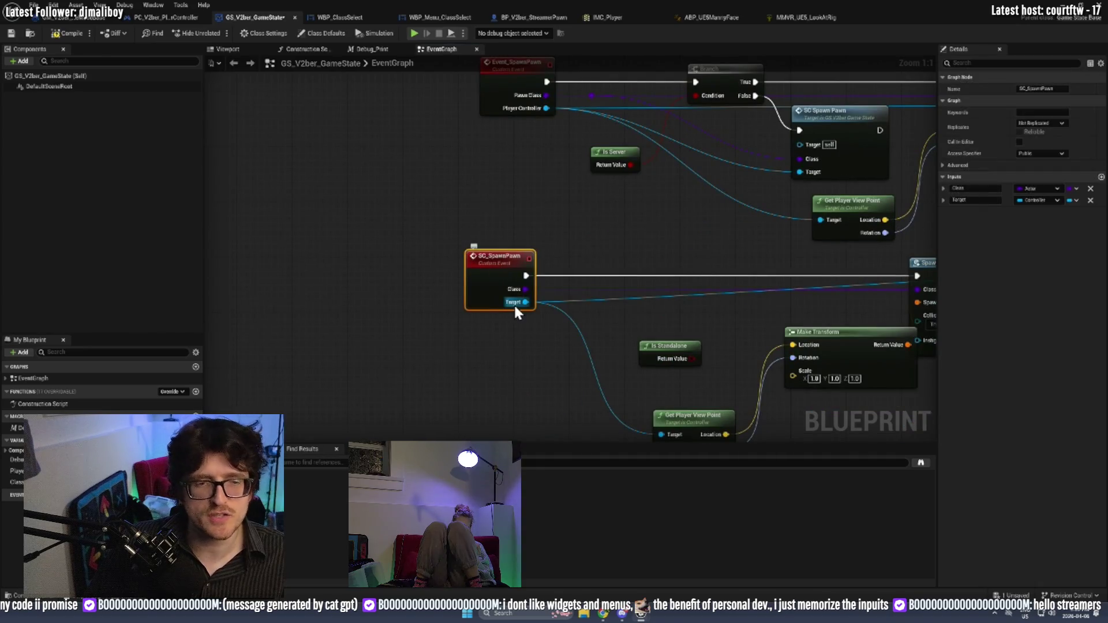
{"action": "left_click", "coordinate": [1029, 202]}
{"action": "type", "text": "player controll"}
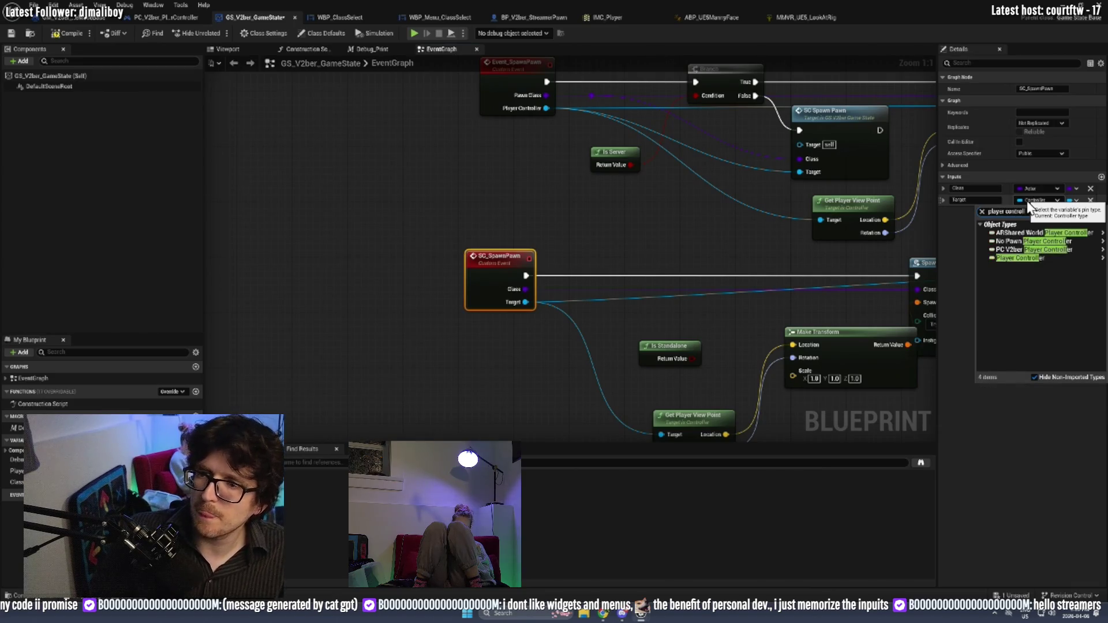
{"action": "mouse_move", "coordinate": [1006, 261]}
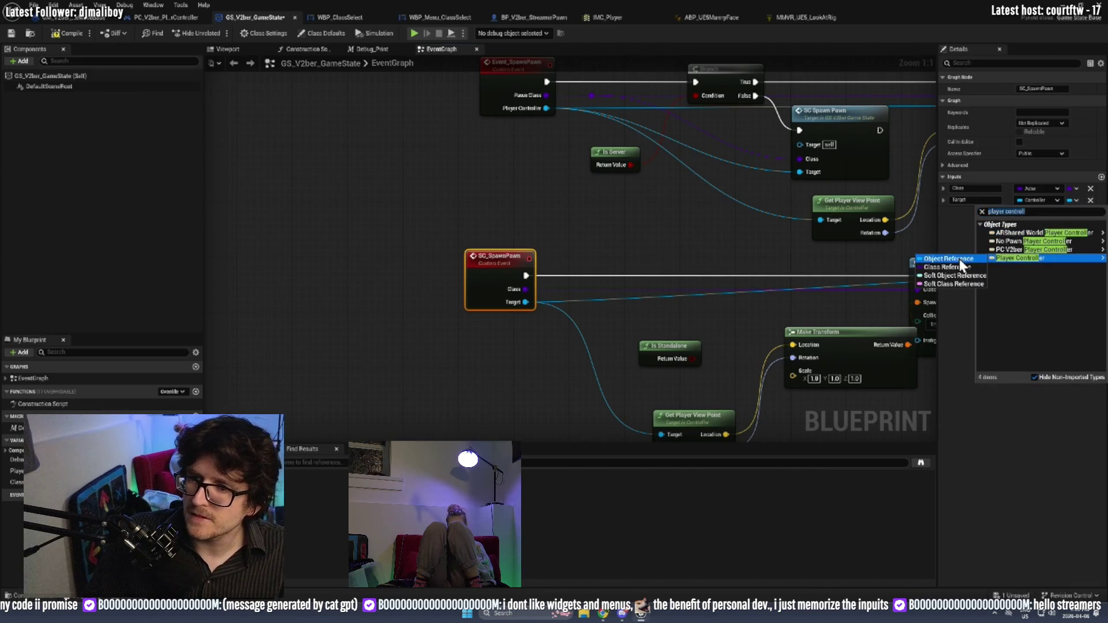
{"action": "left_click", "coordinate": [959, 259]}
{"action": "left_click", "coordinate": [67, 36]}
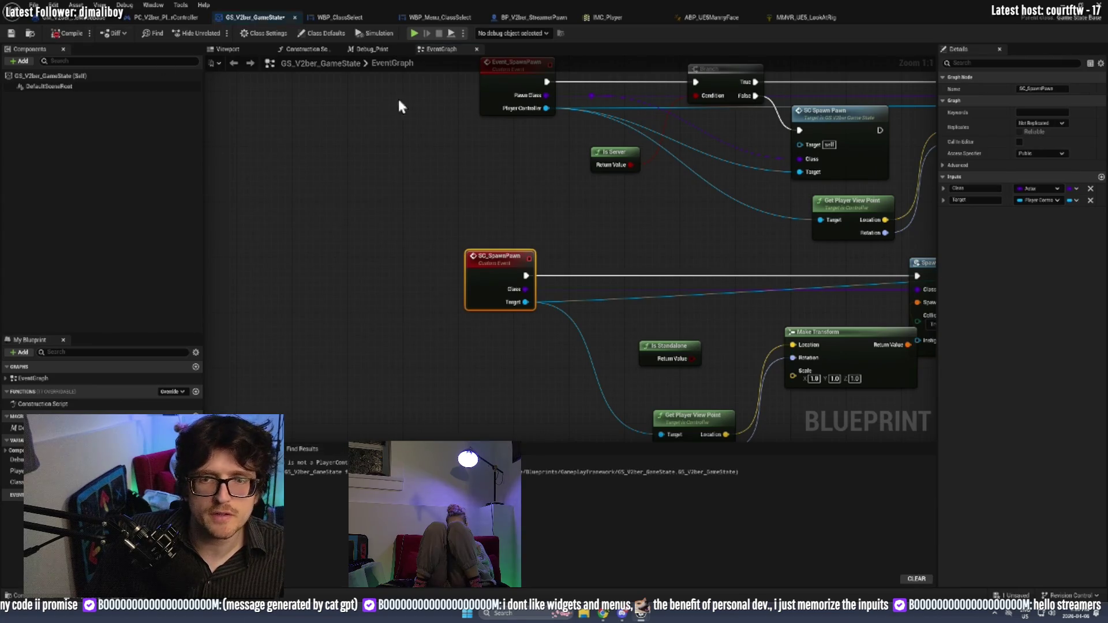
Wire SC_SpawnPawn's Target into Set View Target's Target pin and recompile to clear the error.
{"action": "left_click", "coordinate": [577, 462]}
{"action": "scroll", "coordinate": [559, 349], "scroll_direction": "down", "scroll_amount": 3}
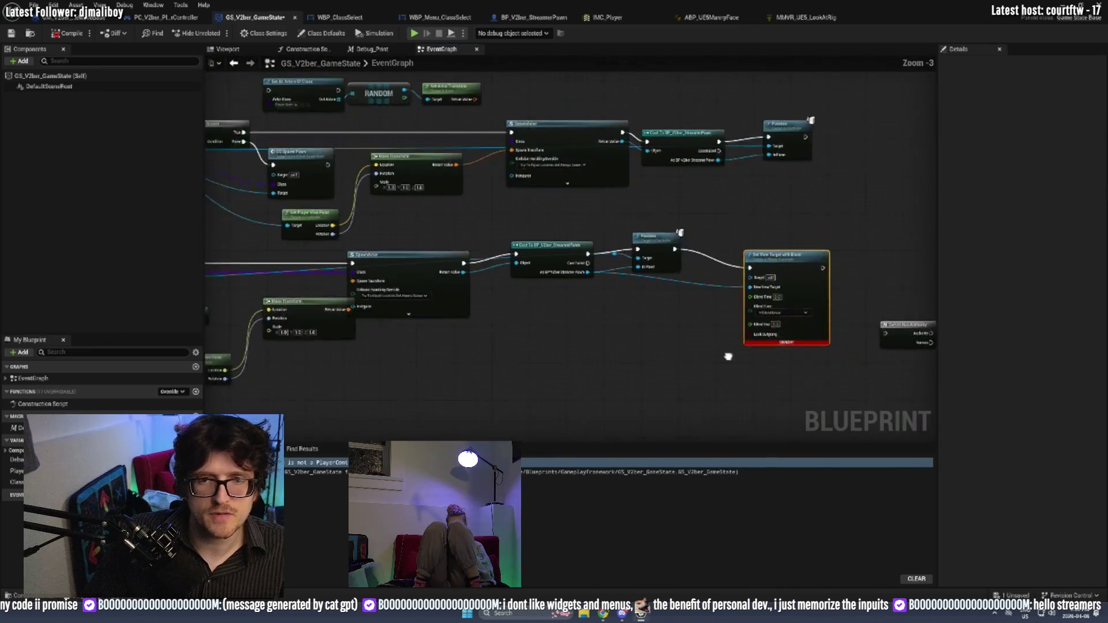
{"action": "mouse_move", "coordinate": [239, 277]}
{"action": "left_mouse_down"}
{"action": "mouse_move", "coordinate": [772, 299]}
{"action": "mouse_move", "coordinate": [903, 277]}
{"action": "left_mouse_up"}
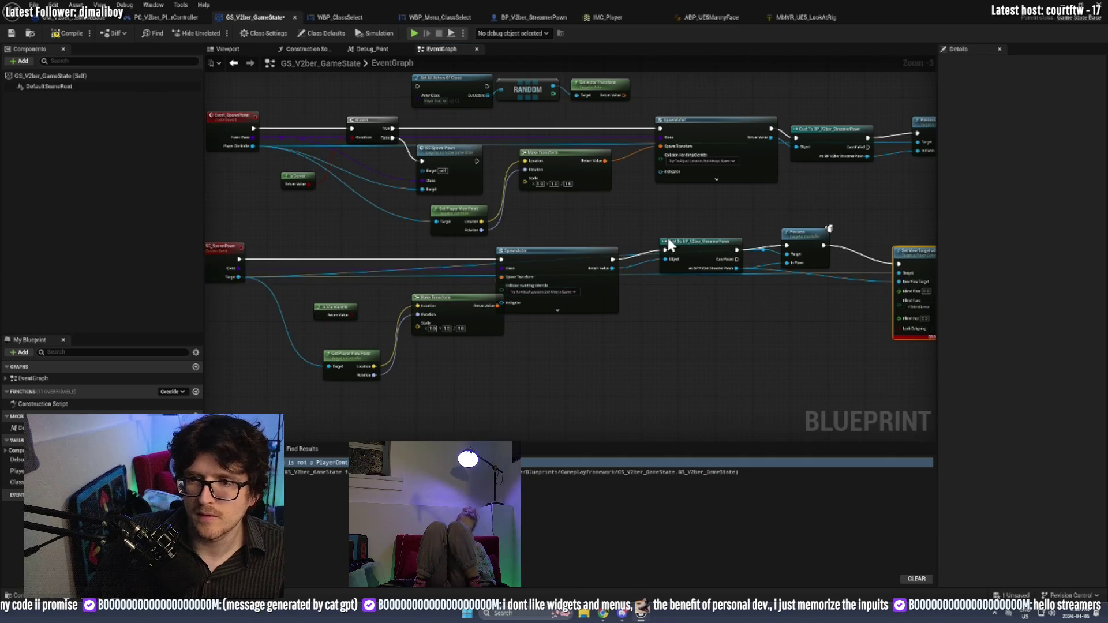
{"action": "left_click", "coordinate": [65, 33]}
Duplicate Set View Target with Blend for the upper chain, wired after its Possess and cast pawn.
{"action": "key", "text": "ctrl+c"}
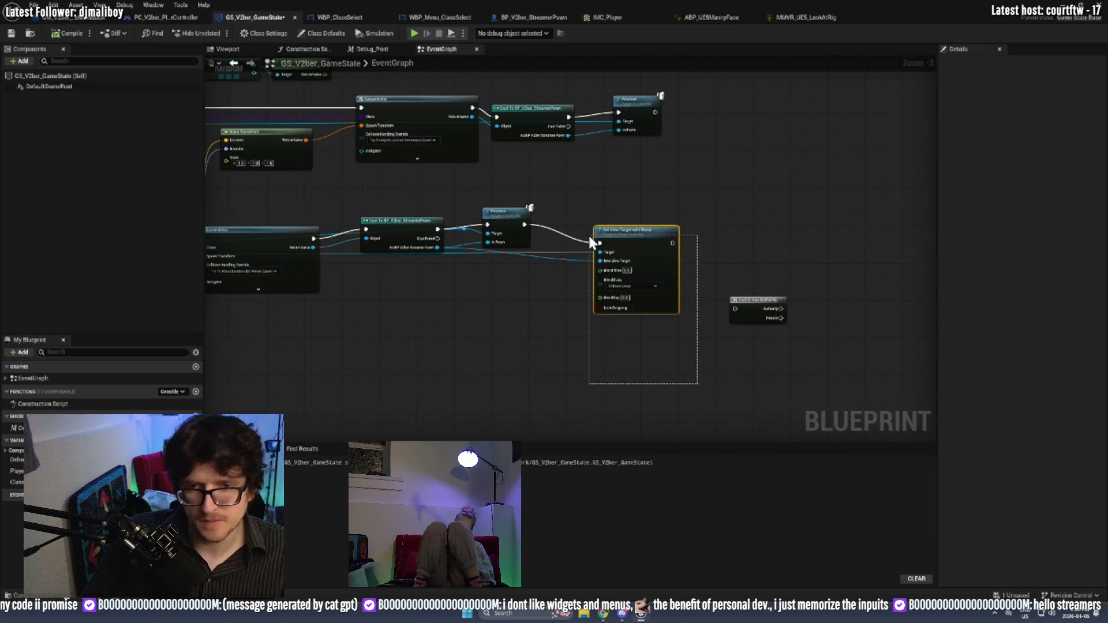
{"action": "key", "text": "ctrl+v"}
{"action": "mouse_move", "coordinate": [654, 111]}
{"action": "left_mouse_down"}
{"action": "mouse_move", "coordinate": [702, 126]}
{"action": "mouse_move", "coordinate": [427, 152]}
{"action": "mouse_move", "coordinate": [489, 154]}
{"action": "mouse_move", "coordinate": [300, 116]}
{"action": "mouse_move", "coordinate": [307, 125]}
{"action": "left_mouse_up"}
{"action": "left_click_drag", "start_coordinate": [553, 188], "coordinate": [667, 137]}
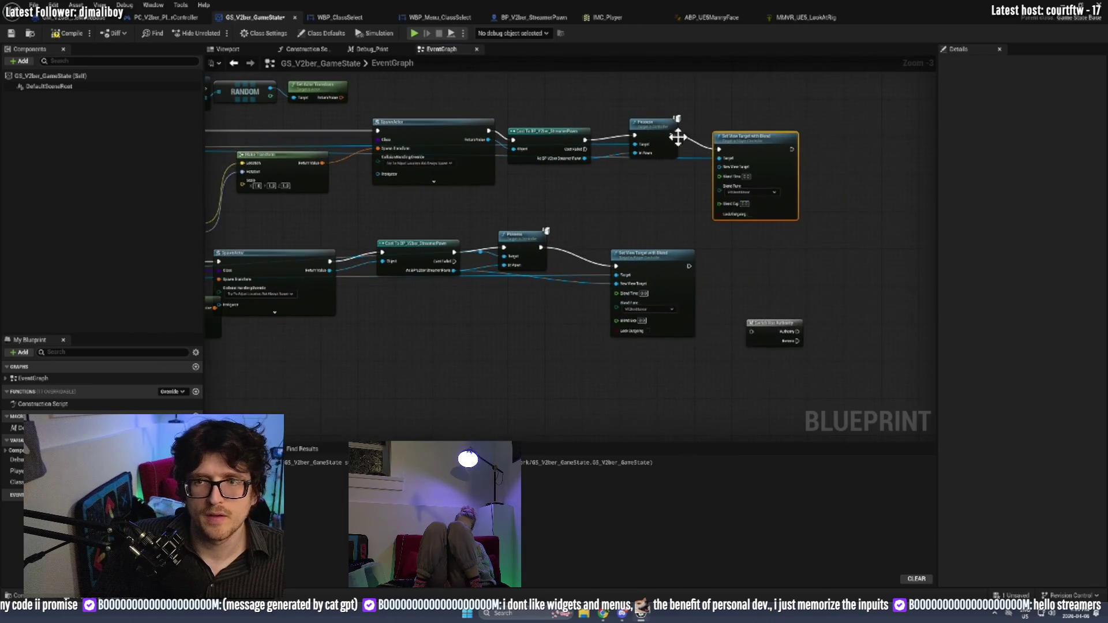
{"action": "mouse_move", "coordinate": [723, 170]}
{"action": "left_mouse_down"}
{"action": "mouse_move", "coordinate": [488, 179]}
{"action": "mouse_move", "coordinate": [587, 164]}
{"action": "left_mouse_up"}
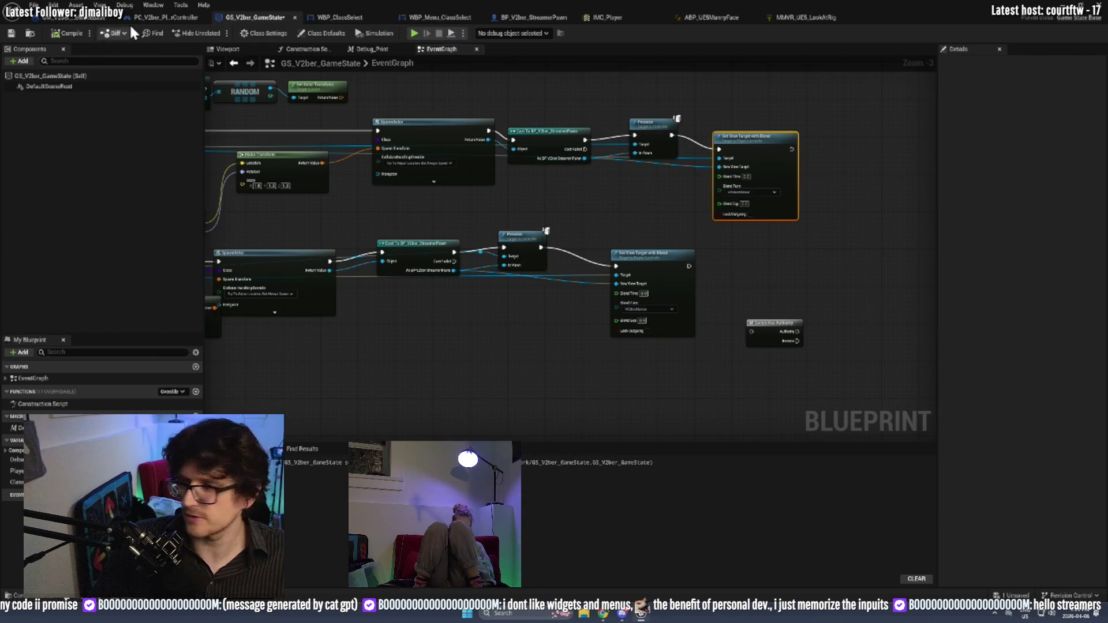
{"action": "left_click", "coordinate": [1040, 7]}
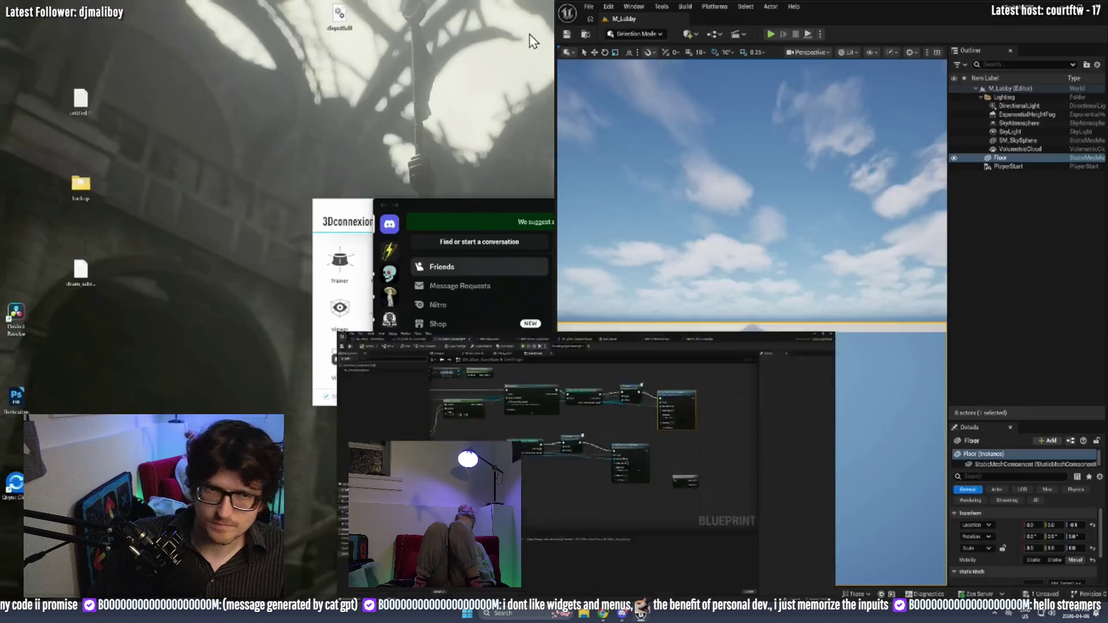
Start a multiplayer play test and confirm the Actor class for Player 1 to spawn the mannequin.
{"action": "left_click", "coordinate": [769, 35]}
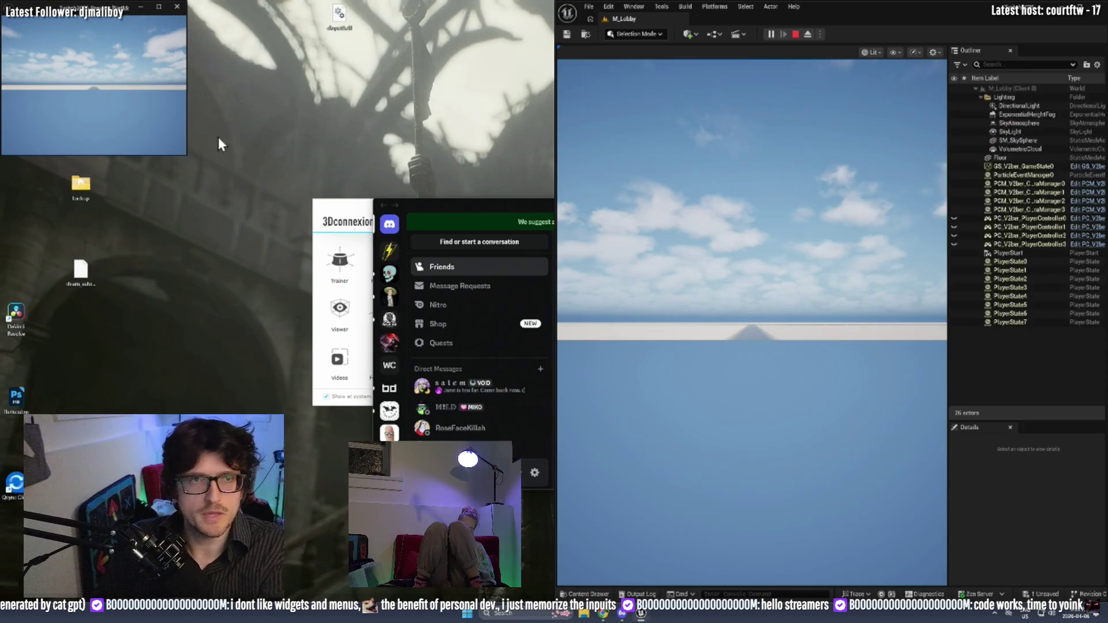
{"action": "left_click_drag", "start_coordinate": [186, 154], "coordinate": [499, 530]}
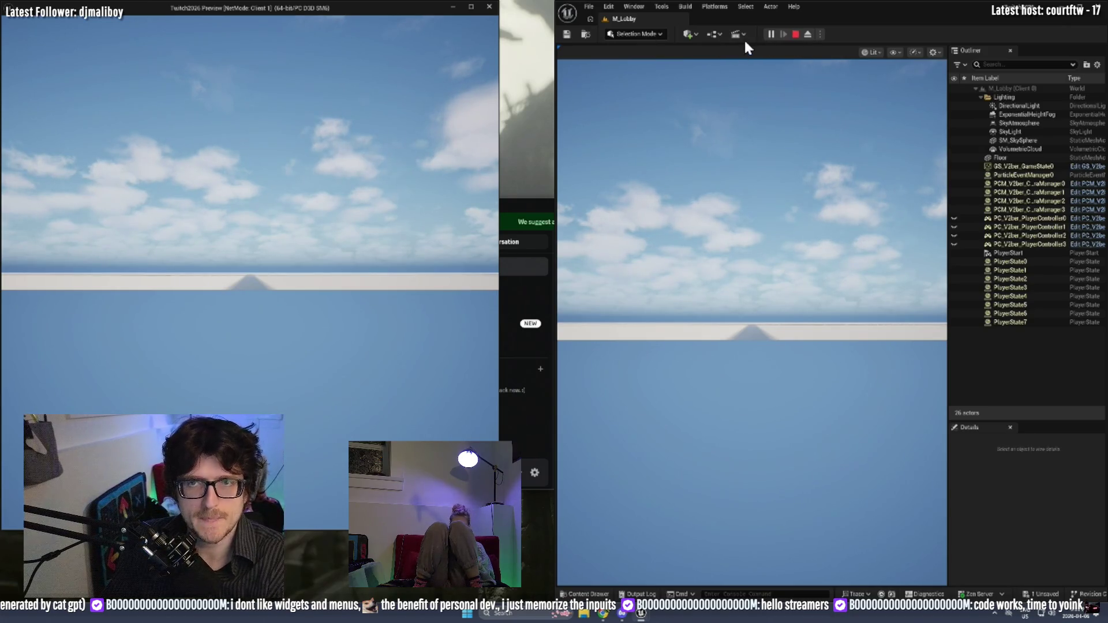
{"action": "key", "text": "alt+Tab"}
{"action": "left_click", "coordinate": [662, 105]}
{"action": "left_click", "coordinate": [640, 130]}
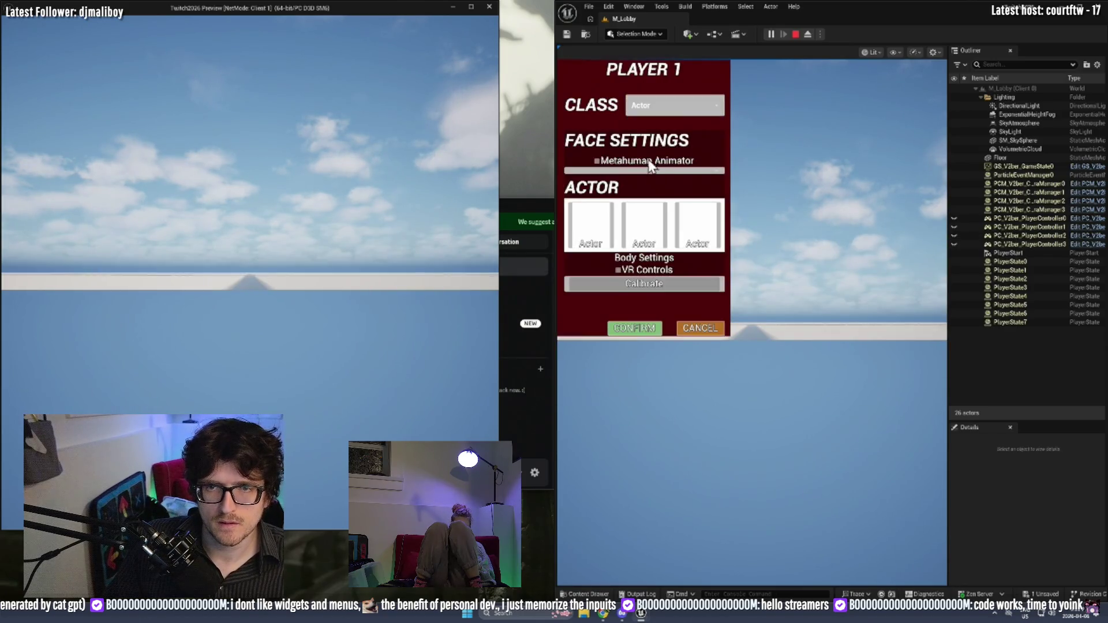
{"action": "key", "text": "alt+Tab"}
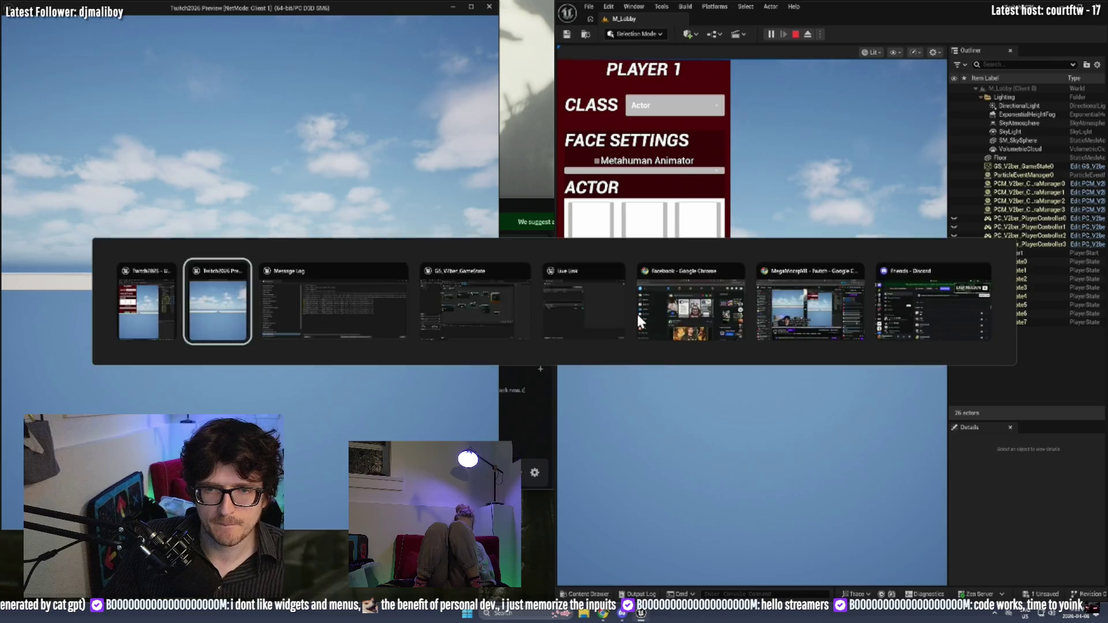
{"action": "left_click", "coordinate": [634, 328]}
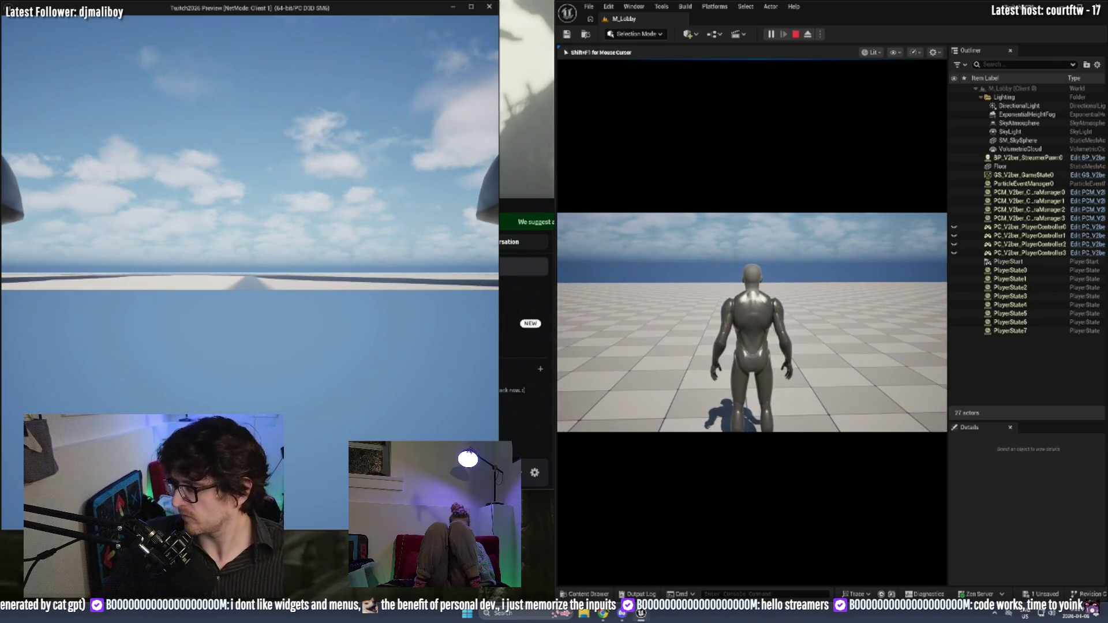
Check the client windows, stop the play session, and bring back the GameState blueprint.
{"action": "key", "text": "alt+Tab"}
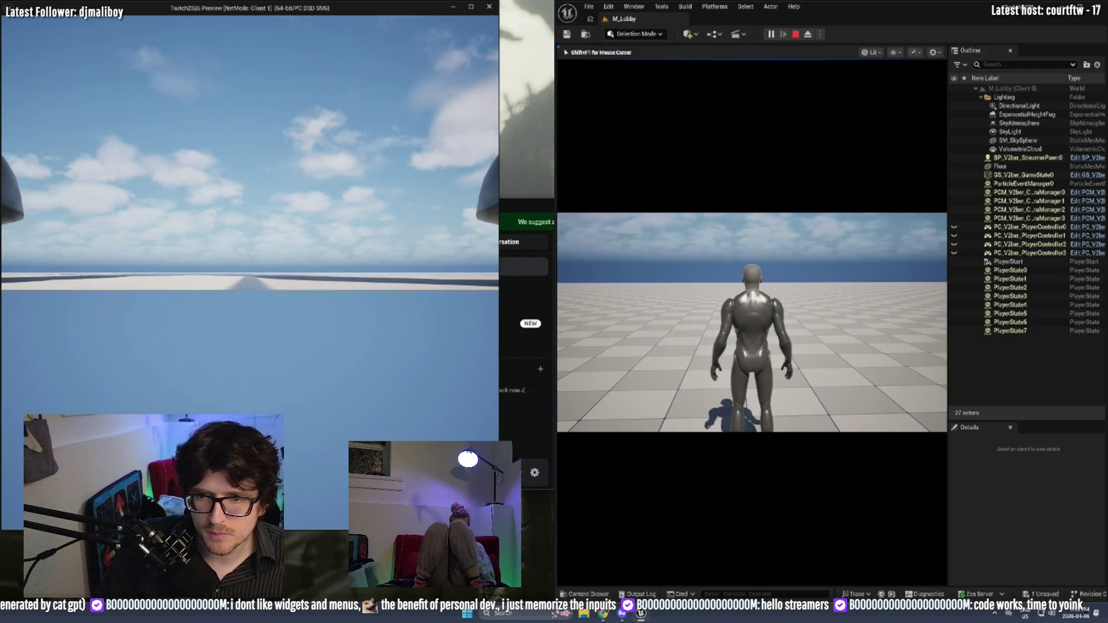
{"action": "key", "text": "alt+Tab"}
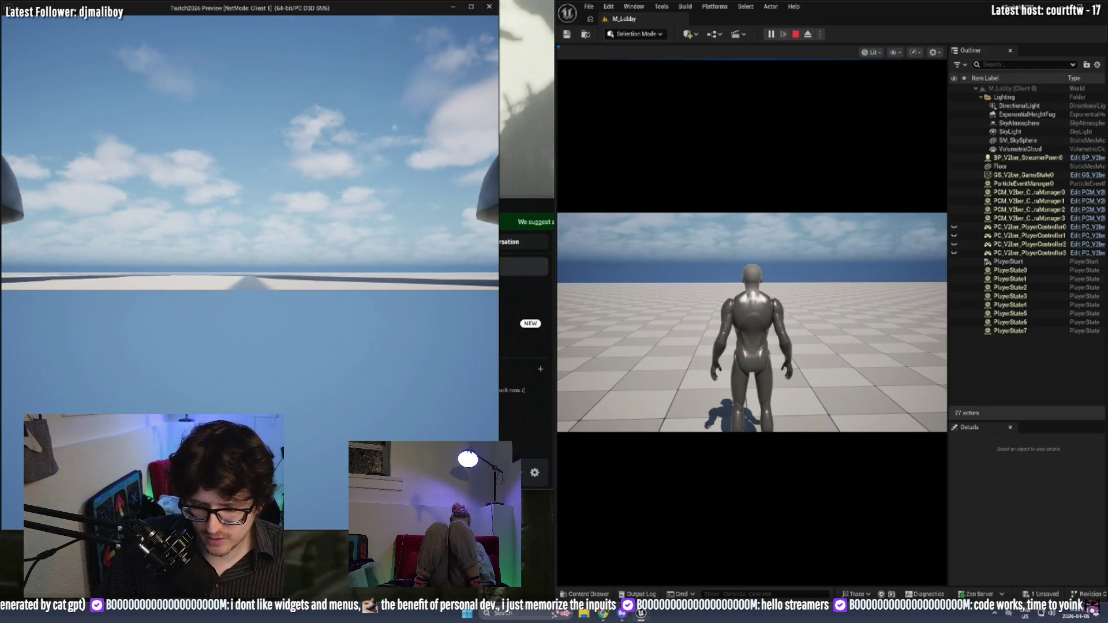
{"action": "key", "text": "alt+Tab"}
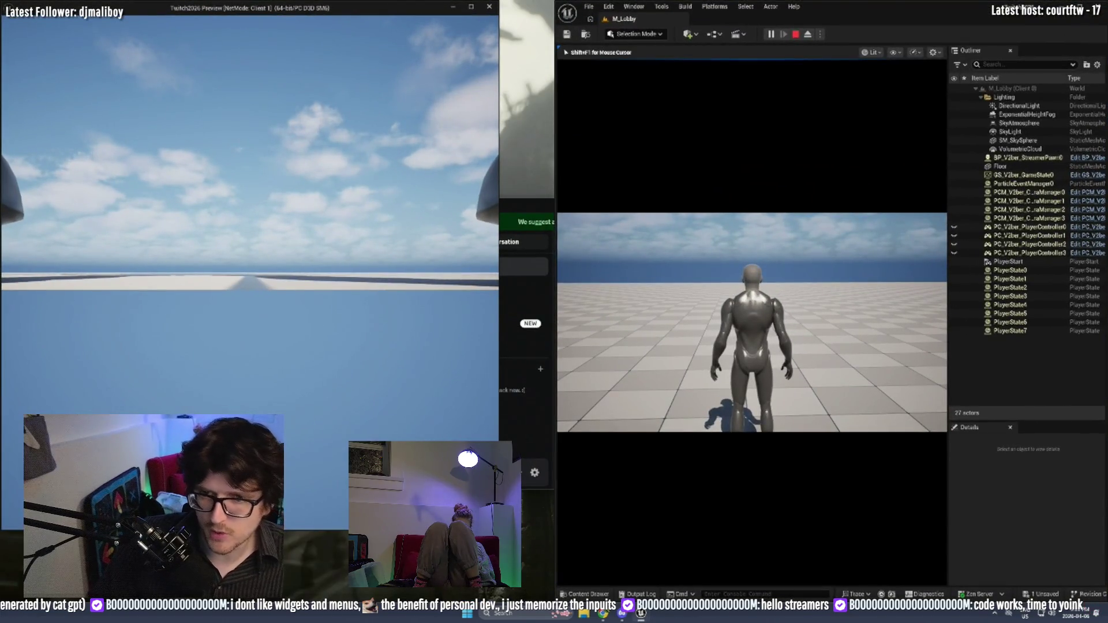
{"action": "key", "text": "shift+F1"}
{"action": "left_click", "coordinate": [767, 153]}
{"action": "key", "text": "shift+F1"}
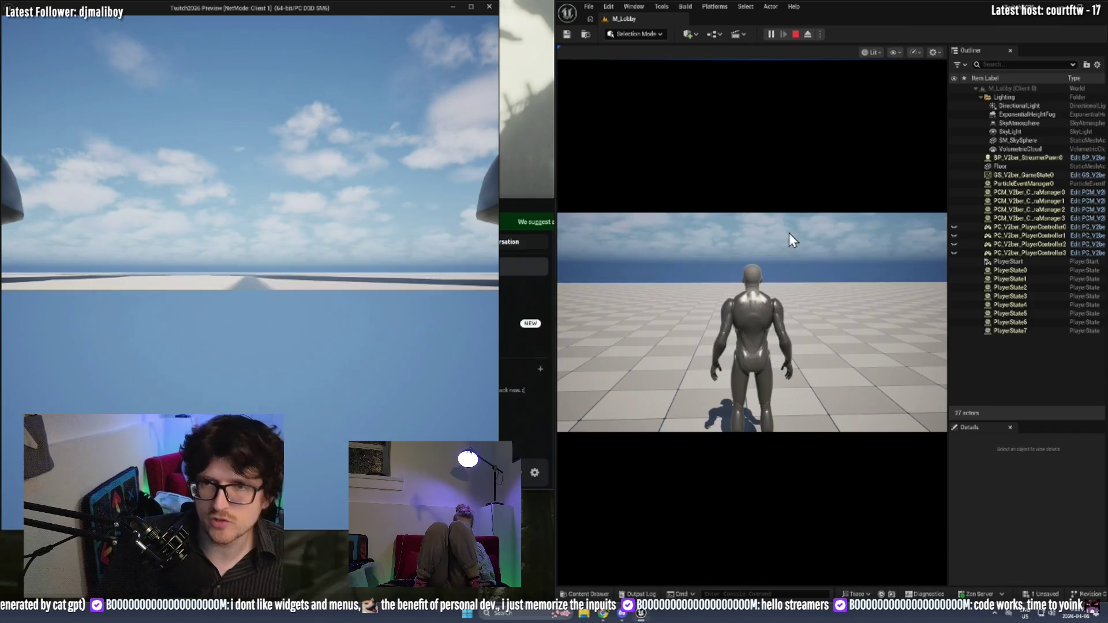
{"action": "left_click", "coordinate": [796, 33]}
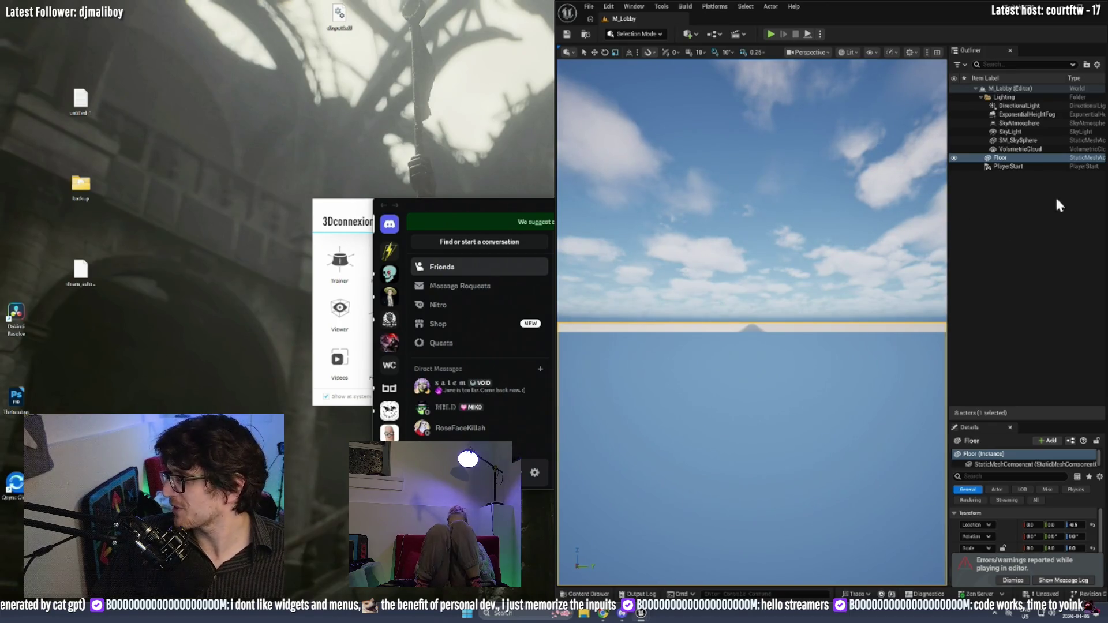
{"action": "key", "text": "alt+Tab"}
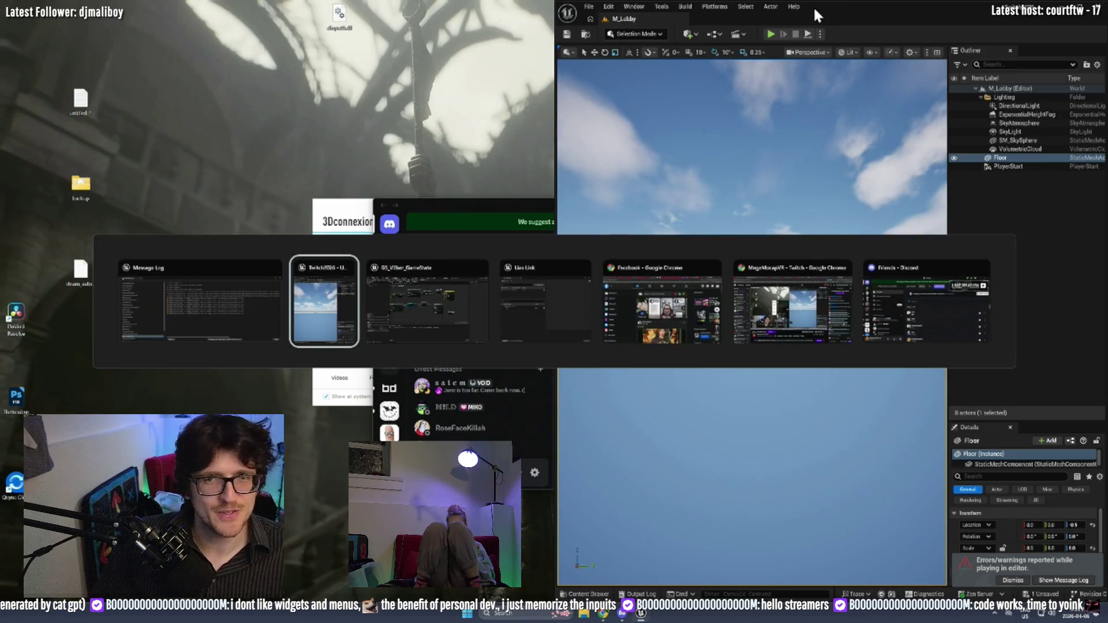
Chain Add Mapping Context after the first Set View Target with Blend node.
{"action": "scroll", "coordinate": [634, 289], "scroll_direction": "down", "scroll_amount": 2}
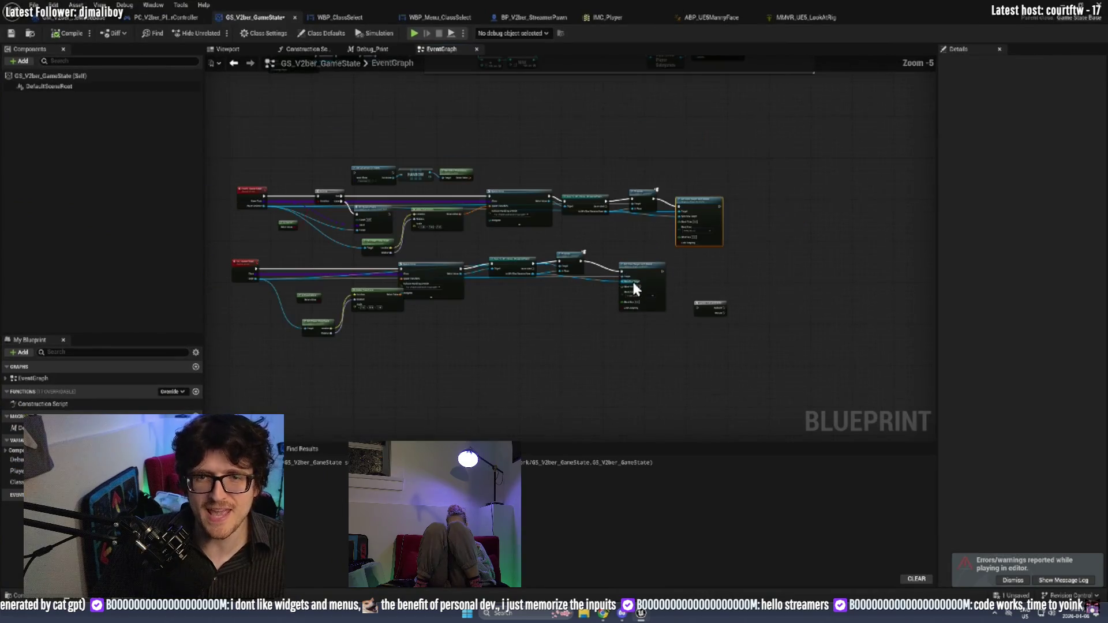
{"action": "left_click_drag", "start_coordinate": [600, 176], "coordinate": [621, 205]}
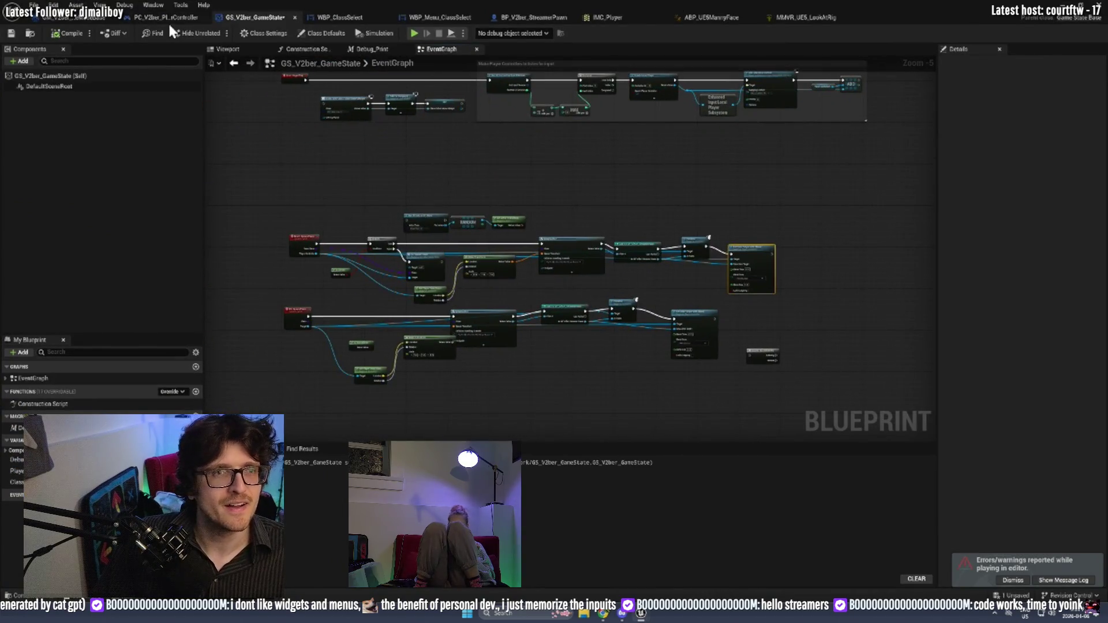
{"action": "left_click", "coordinate": [168, 19]}
{"action": "left_click_drag", "start_coordinate": [612, 344], "coordinate": [306, 340]}
{"action": "left_click_drag", "start_coordinate": [767, 346], "coordinate": [551, 214]}
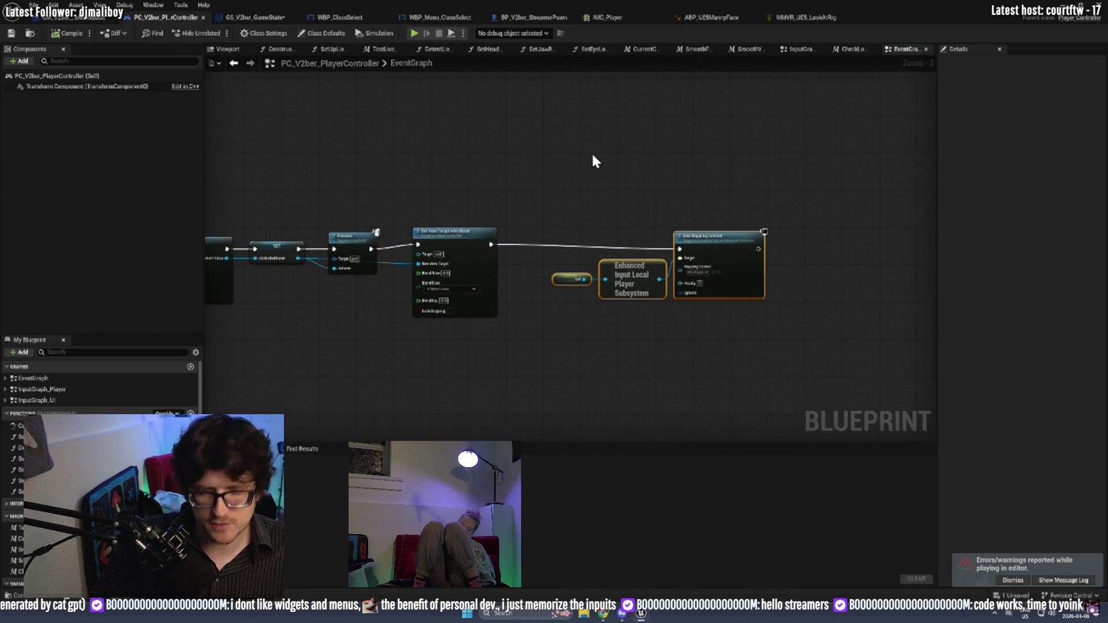
{"action": "left_click", "coordinate": [262, 17]}
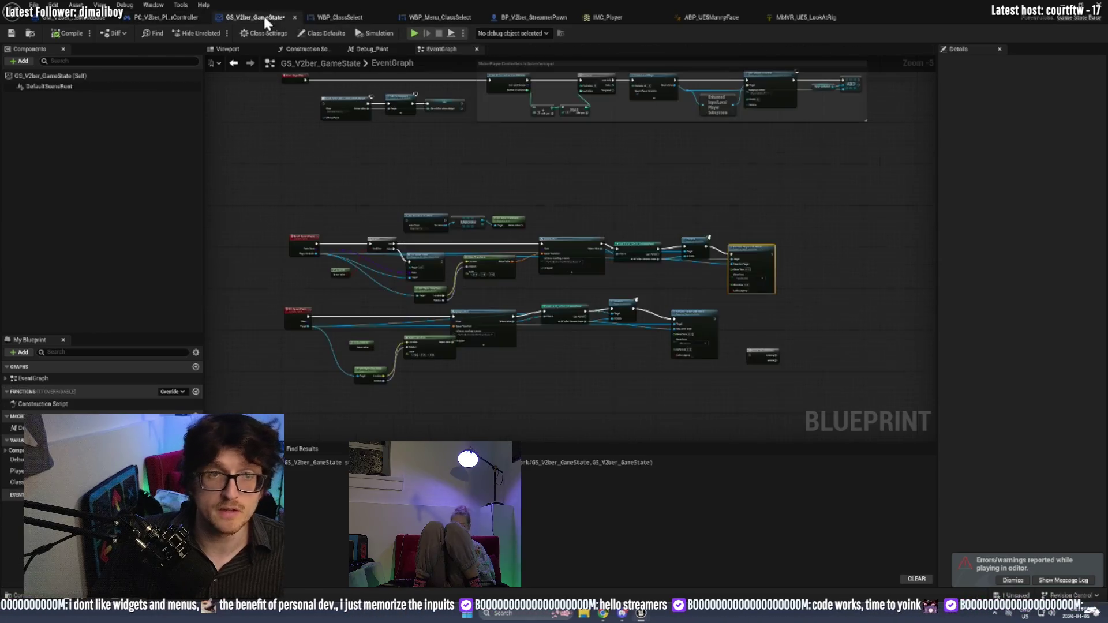
{"action": "scroll", "coordinate": [791, 281], "scroll_direction": "up", "scroll_amount": 1}
{"action": "scroll", "coordinate": [649, 252], "scroll_direction": "up", "scroll_amount": 2}
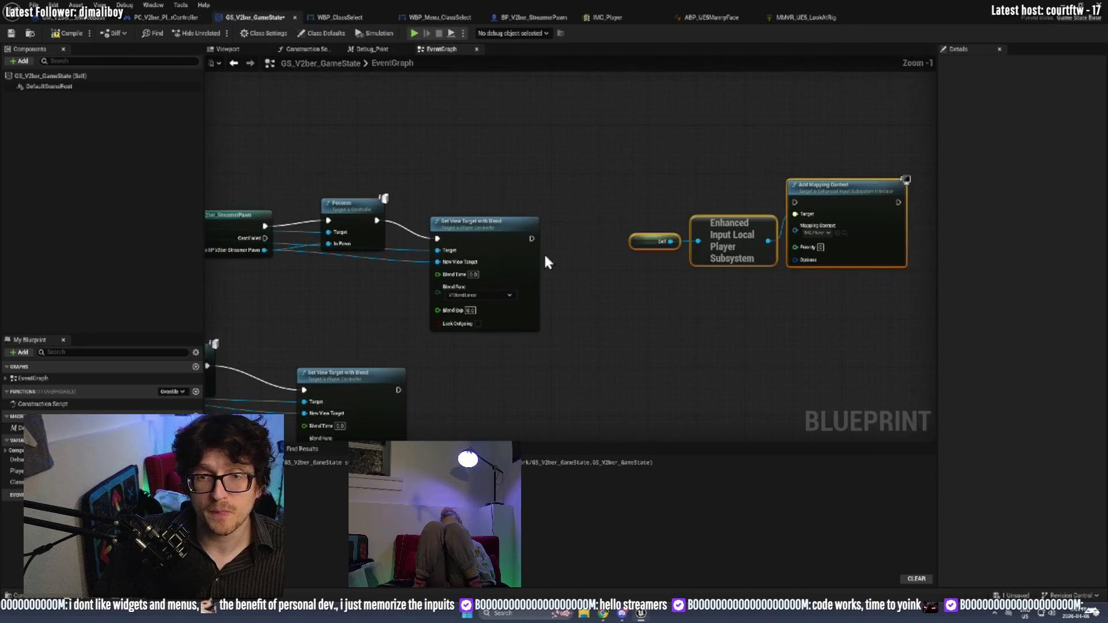
{"action": "mouse_move", "coordinate": [532, 238]}
{"action": "left_mouse_down"}
{"action": "mouse_move", "coordinate": [805, 204]}
{"action": "mouse_move", "coordinate": [795, 202]}
{"action": "left_mouse_up"}
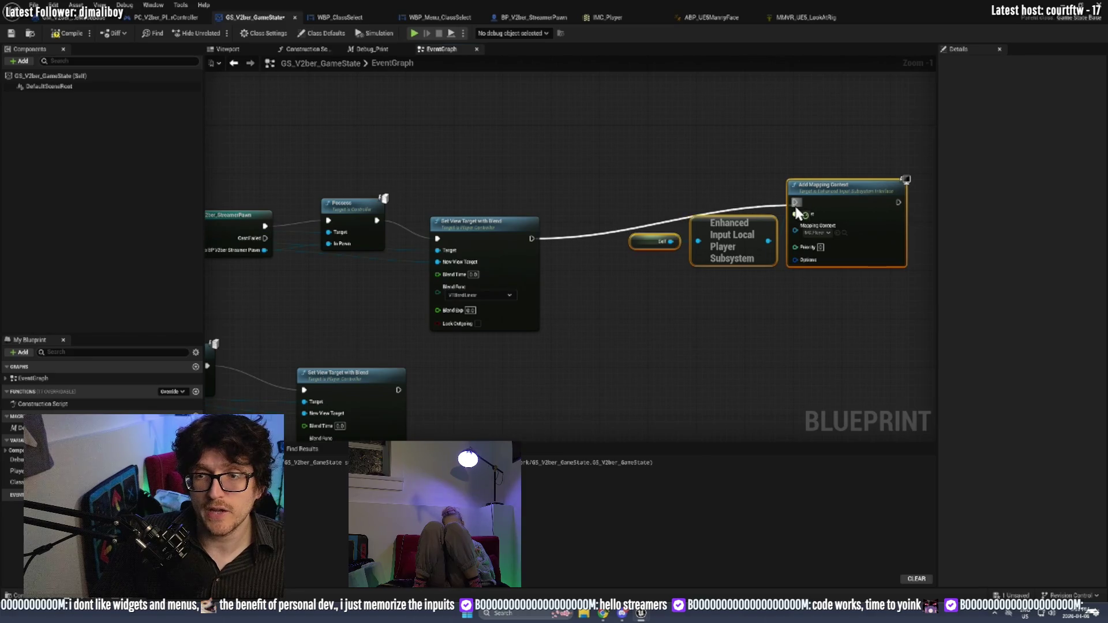
Copy the subsystem and Add Mapping Context nodes beside the second Set View Target.
{"action": "left_click_drag", "start_coordinate": [644, 277], "coordinate": [660, 239]}
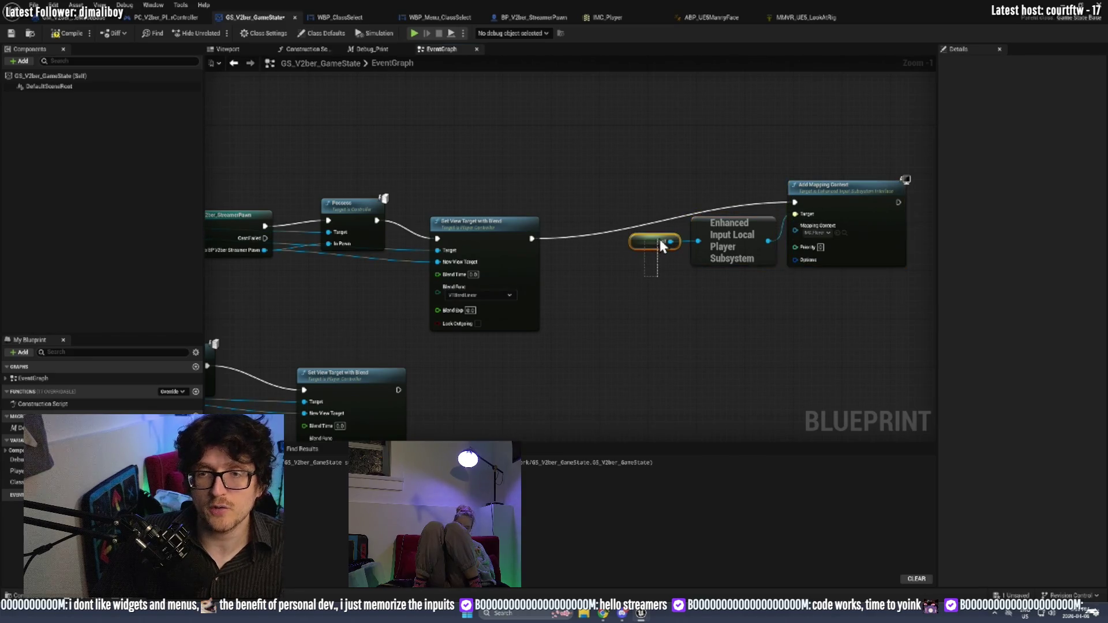
{"action": "left_click_drag", "start_coordinate": [221, 290], "coordinate": [397, 268]}
{"action": "mouse_move", "coordinate": [428, 229]}
{"action": "left_mouse_down"}
{"action": "mouse_move", "coordinate": [771, 232]}
{"action": "mouse_move", "coordinate": [628, 218]}
{"action": "left_mouse_up"}
{"action": "scroll", "coordinate": [495, 213], "scroll_direction": "down", "scroll_amount": 1}
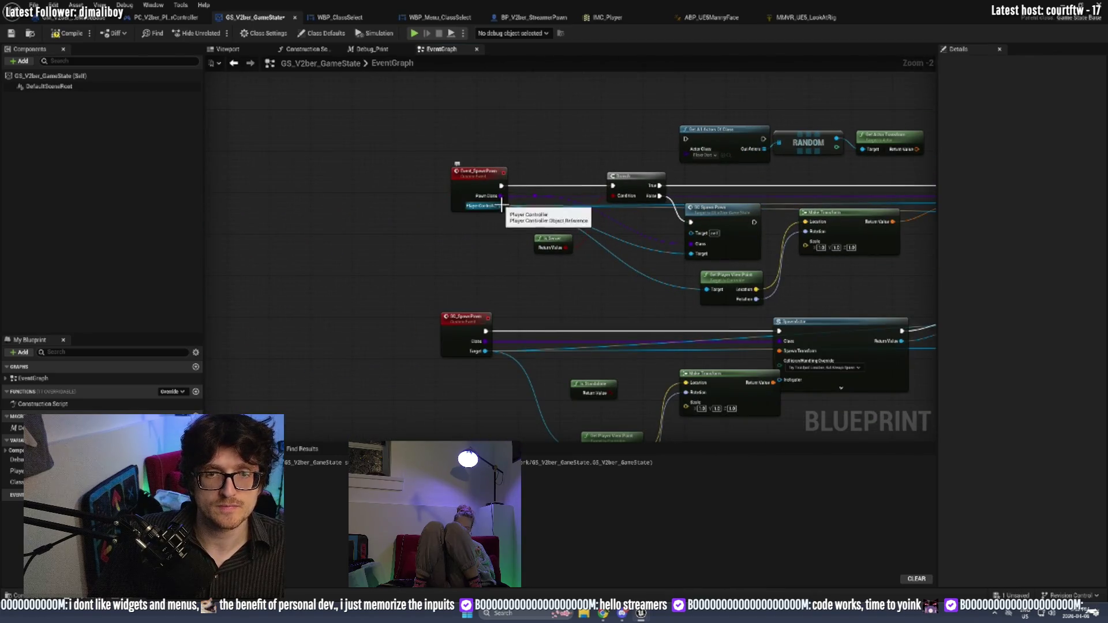
{"action": "left_click_drag", "start_coordinate": [500, 205], "coordinate": [222, 205]}
{"action": "left_click_drag", "start_coordinate": [750, 358], "coordinate": [506, 212]}
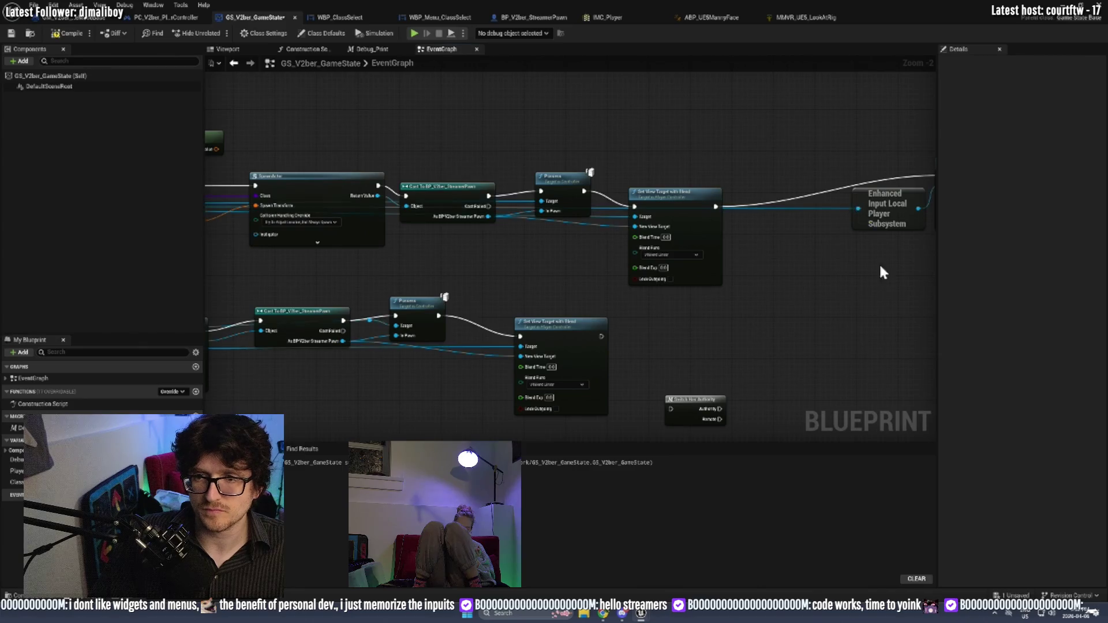
{"action": "left_click_drag", "start_coordinate": [883, 272], "coordinate": [647, 280]}
{"action": "left_click_drag", "start_coordinate": [818, 274], "coordinate": [633, 190]}
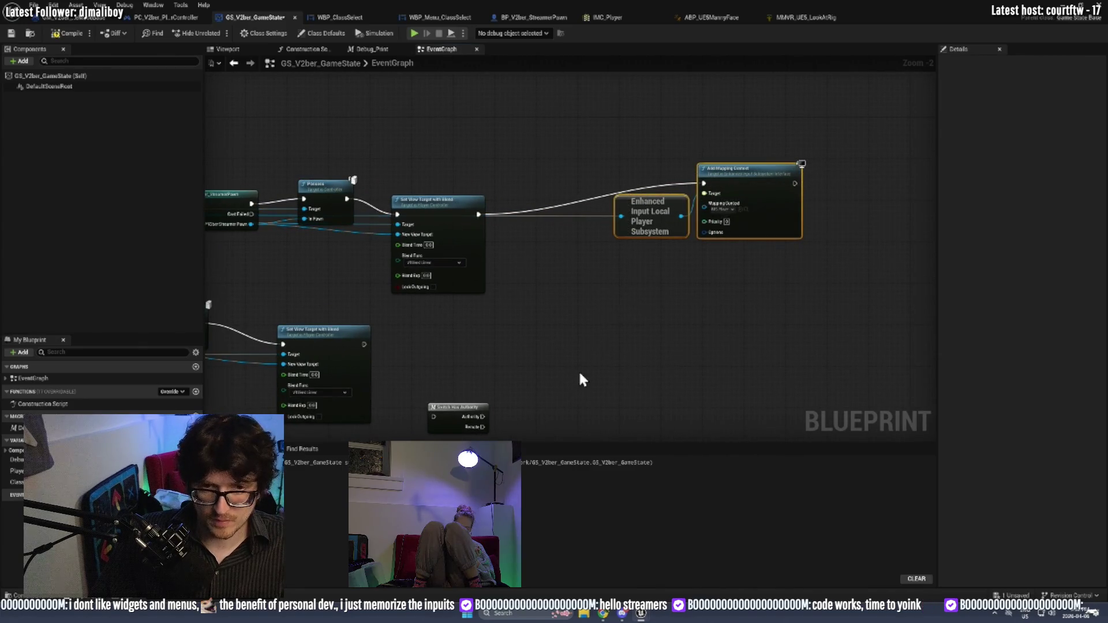
{"action": "key", "text": "ctrl+c"}
{"action": "key", "text": "ctrl+v"}
{"action": "mouse_move", "coordinate": [580, 386]}
{"action": "left_mouse_down"}
{"action": "mouse_move", "coordinate": [512, 334]}
{"action": "mouse_move", "coordinate": [487, 348]}
{"action": "mouse_move", "coordinate": [616, 306]}
{"action": "mouse_move", "coordinate": [688, 303]}
{"action": "left_mouse_up"}
Wire the pasted mapping nodes after the second Set View Target, save, and relaunch the play test.
{"action": "scroll", "coordinate": [486, 348], "scroll_direction": "up", "scroll_amount": 2}
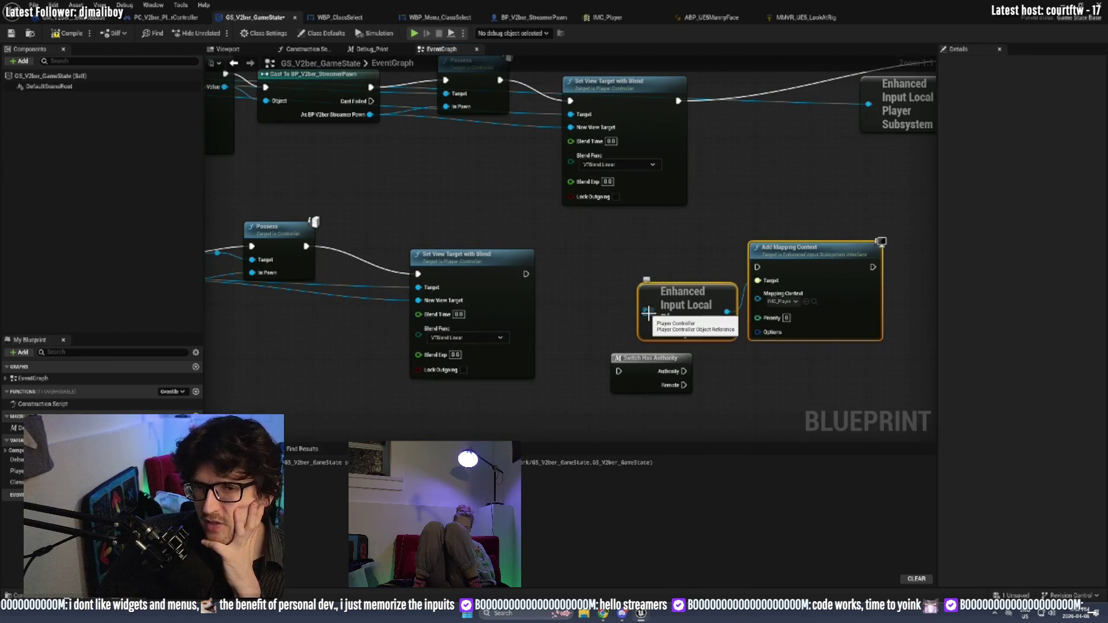
{"action": "left_click_drag", "start_coordinate": [525, 274], "coordinate": [755, 269]}
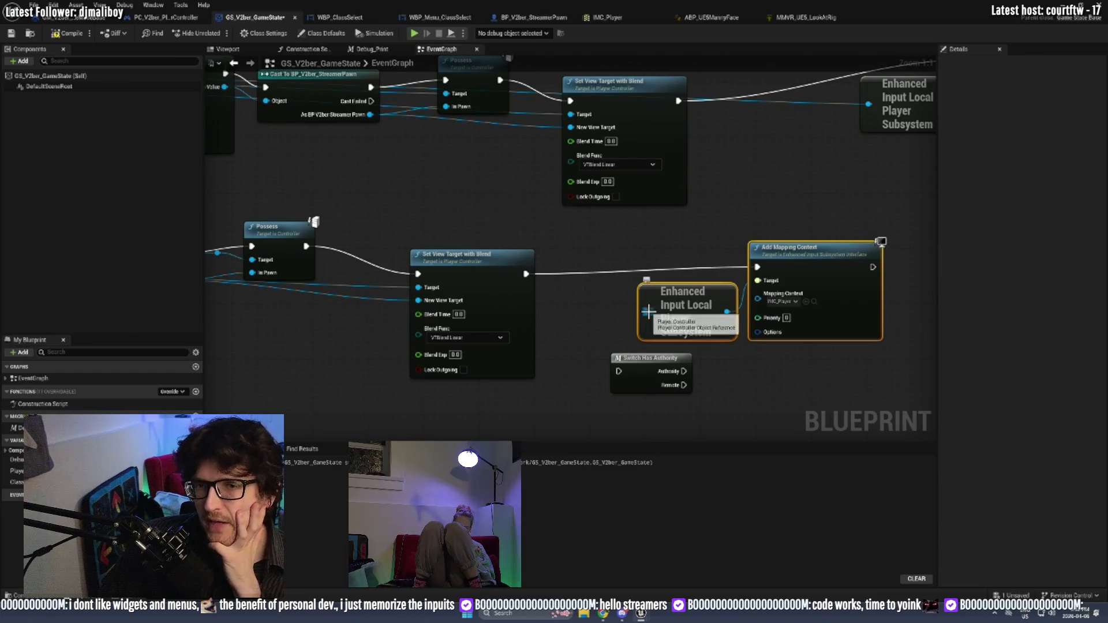
{"action": "mouse_move", "coordinate": [727, 312]}
{"action": "left_mouse_down"}
{"action": "mouse_move", "coordinate": [41, 251]}
{"action": "mouse_move", "coordinate": [498, 290]}
{"action": "mouse_move", "coordinate": [519, 263]}
{"action": "mouse_move", "coordinate": [438, 293]}
{"action": "left_mouse_up"}
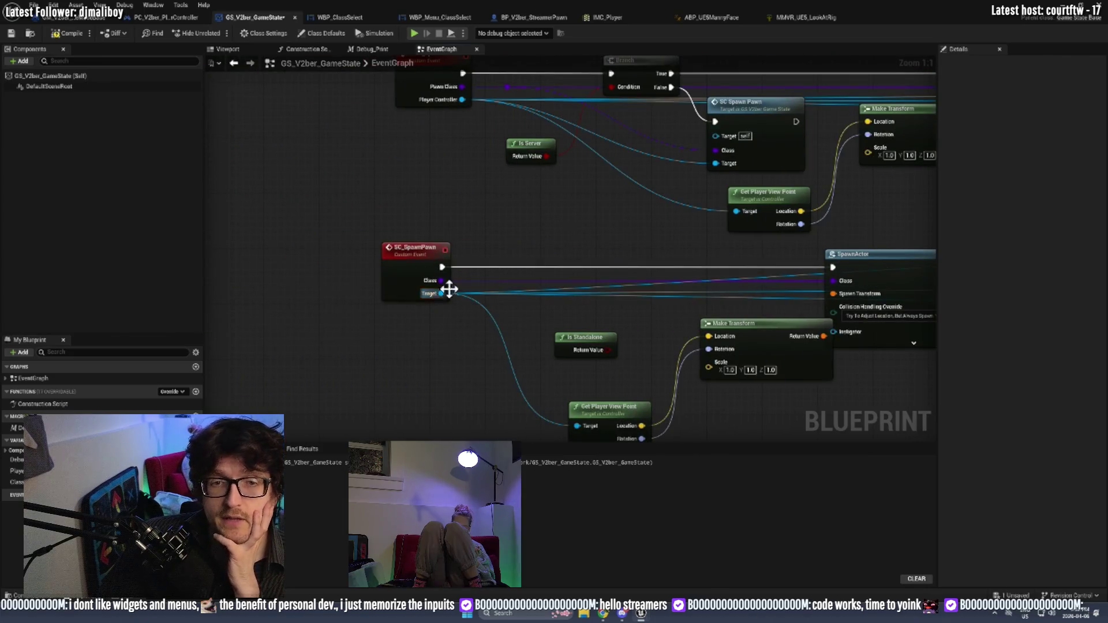
{"action": "left_click", "coordinate": [11, 34]}
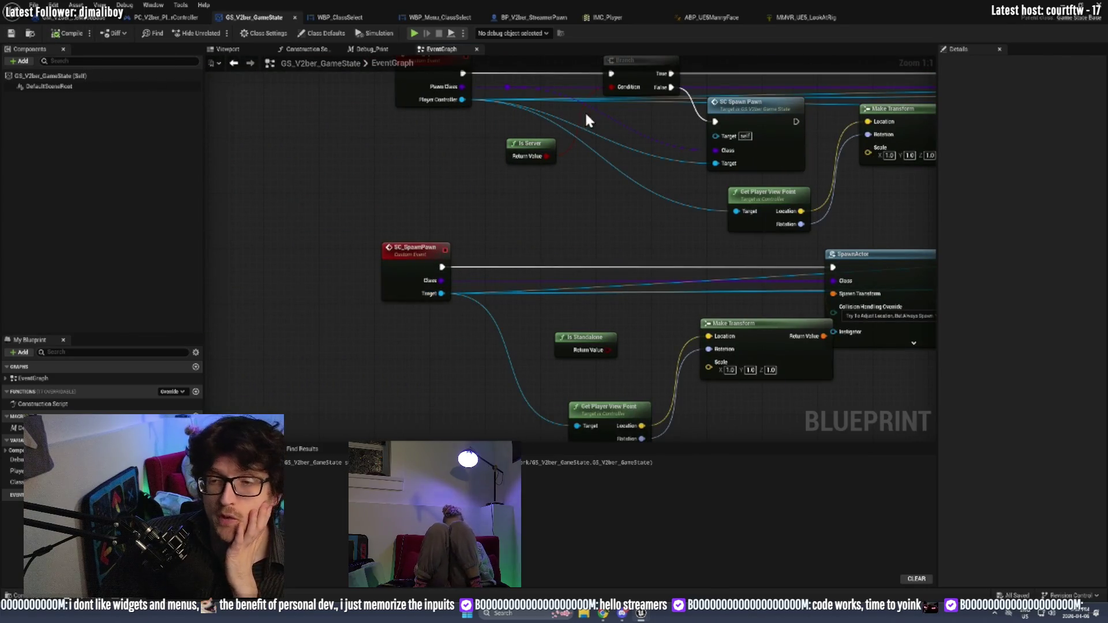
{"action": "scroll", "coordinate": [215, 187], "scroll_direction": "down", "scroll_amount": 4}
{"action": "left_click_drag", "start_coordinate": [460, 239], "coordinate": [429, 252]}
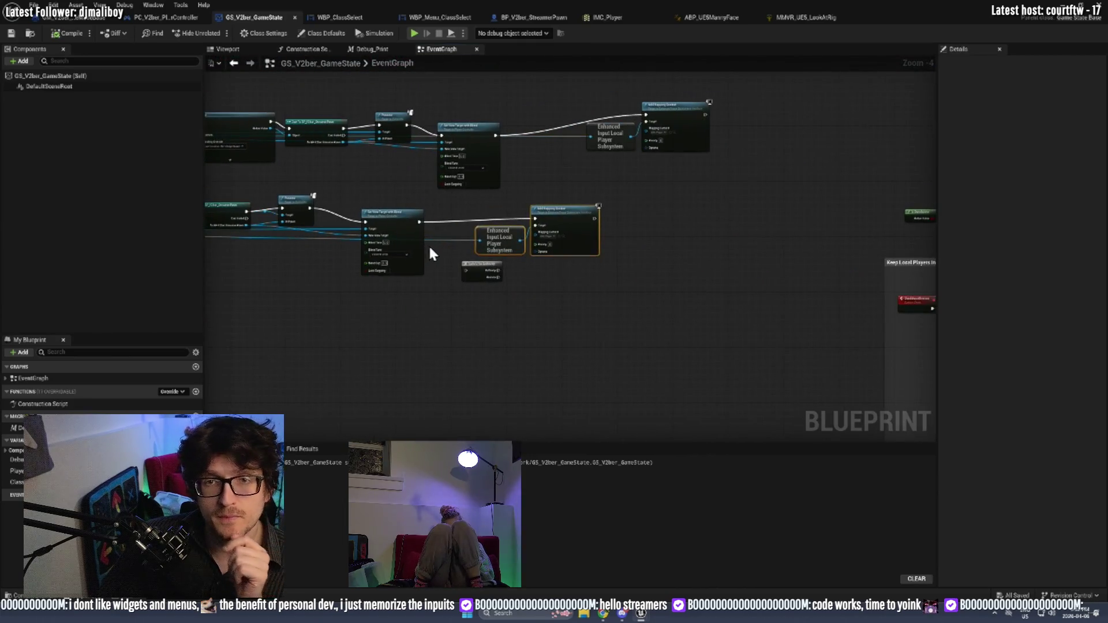
{"action": "scroll", "coordinate": [561, 225], "scroll_direction": "up", "scroll_amount": 3}
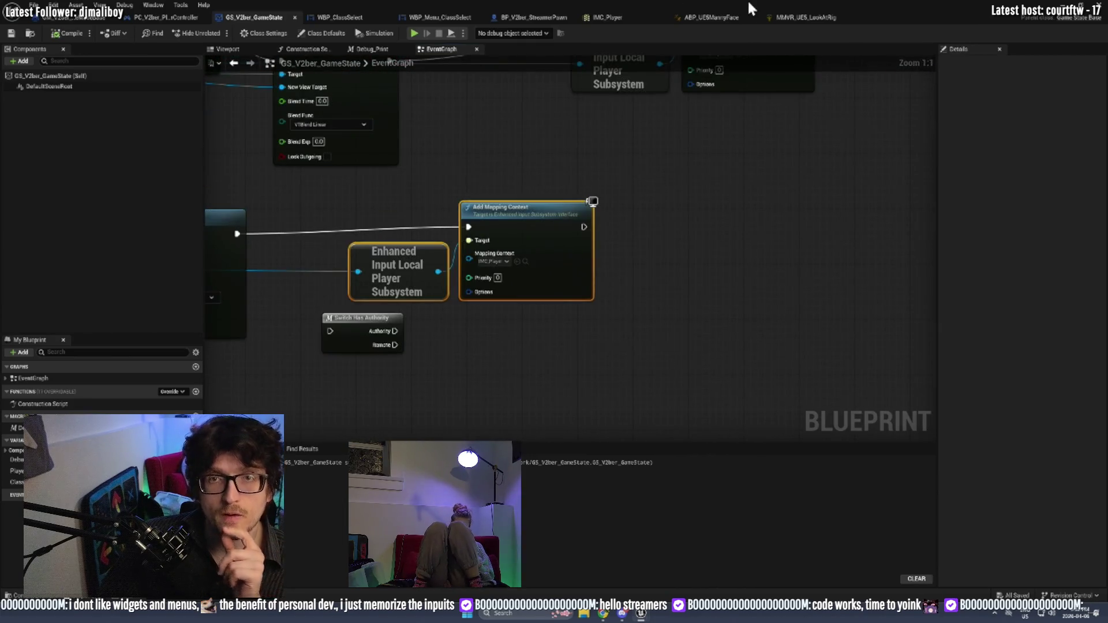
{"action": "left_click", "coordinate": [748, 1]}
{"action": "left_click", "coordinate": [771, 34]}
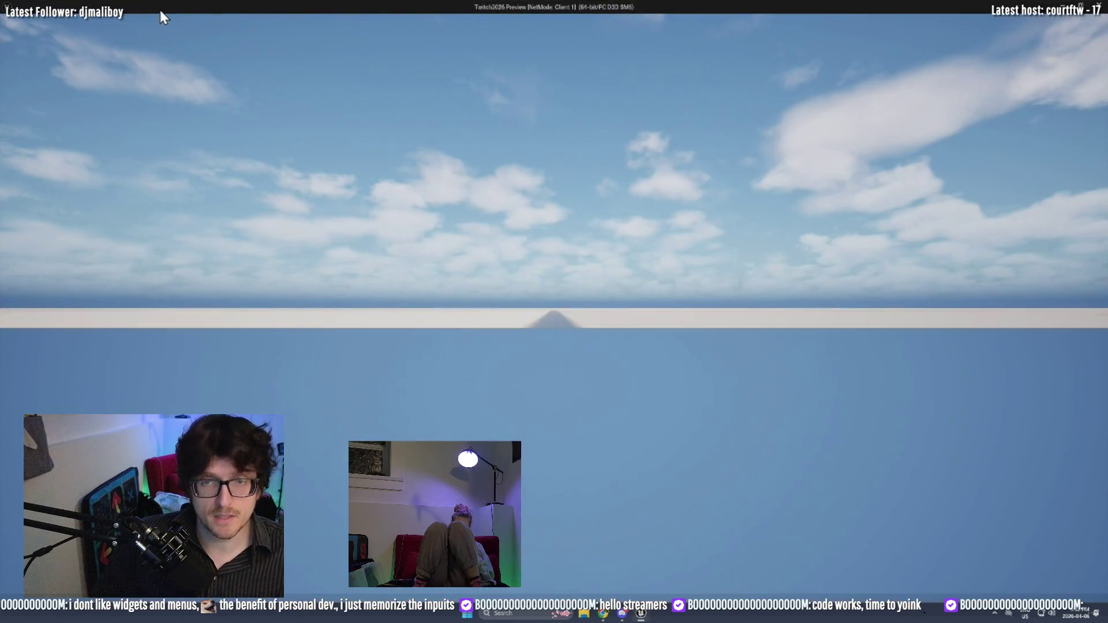
Dock the game window to the left half and spawn Player 1 as the Actor class.
{"action": "double_click", "coordinate": [161, 12]}
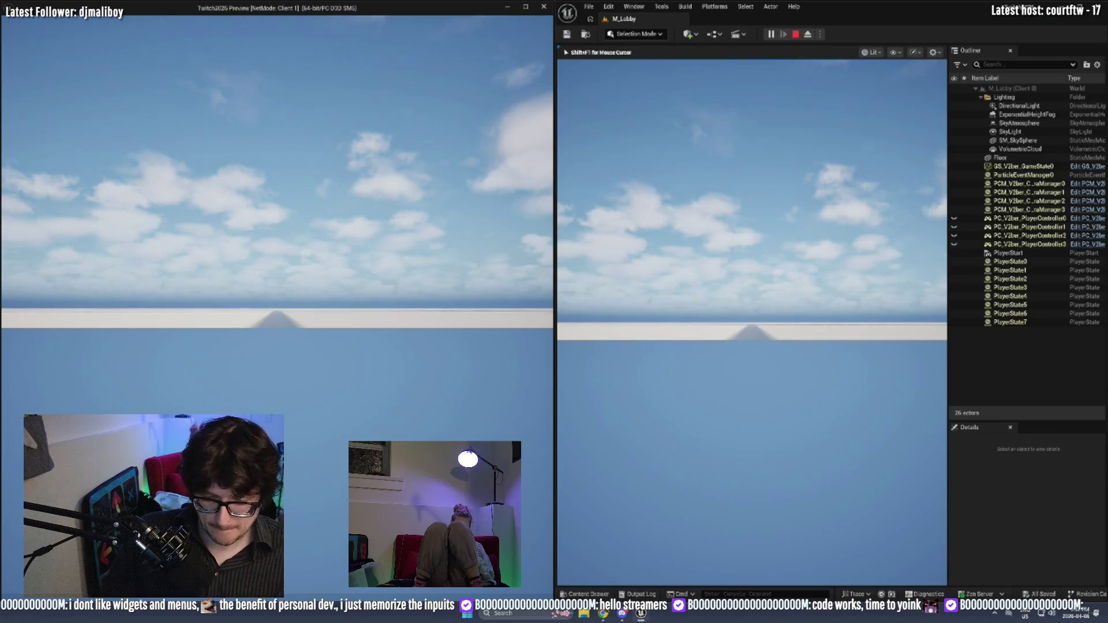
{"action": "left_click", "coordinate": [664, 107]}
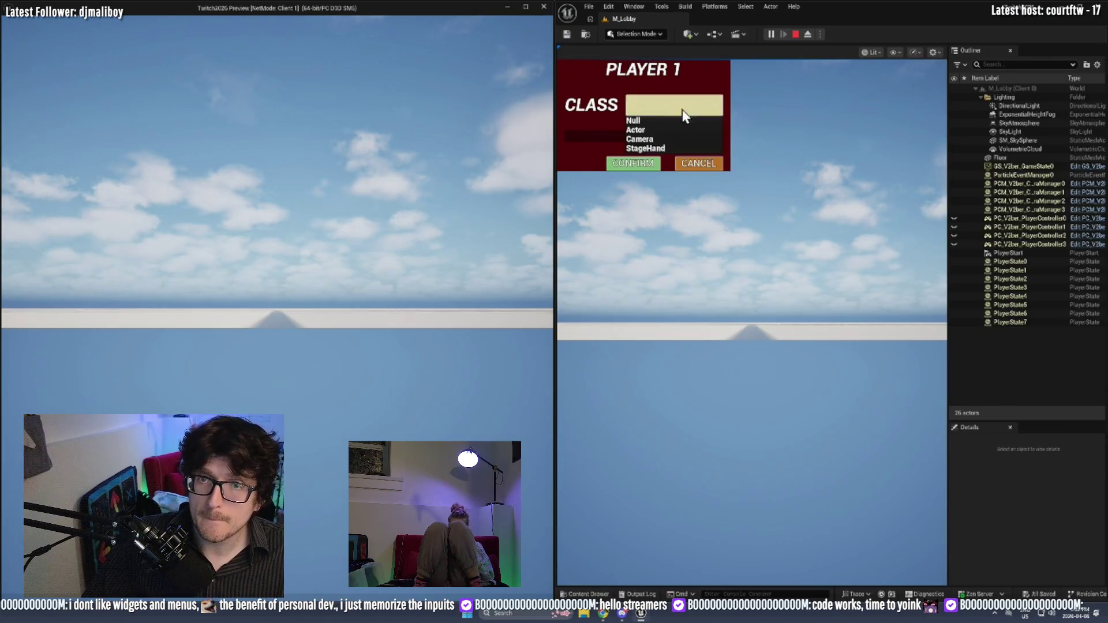
{"action": "left_click", "coordinate": [638, 138]}
{"action": "left_click", "coordinate": [631, 328]}
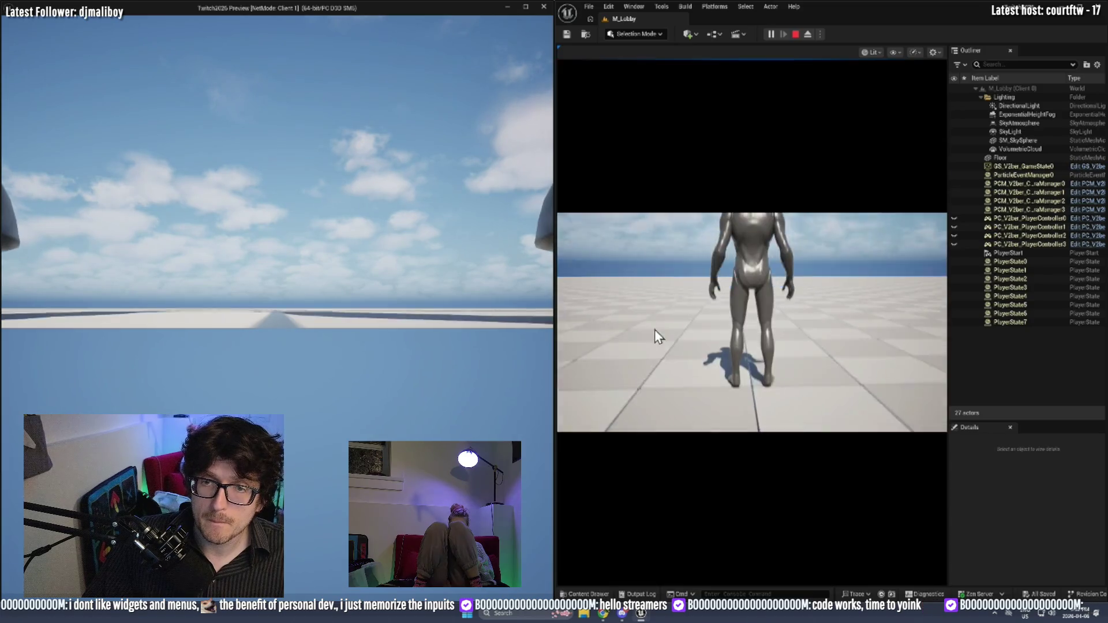
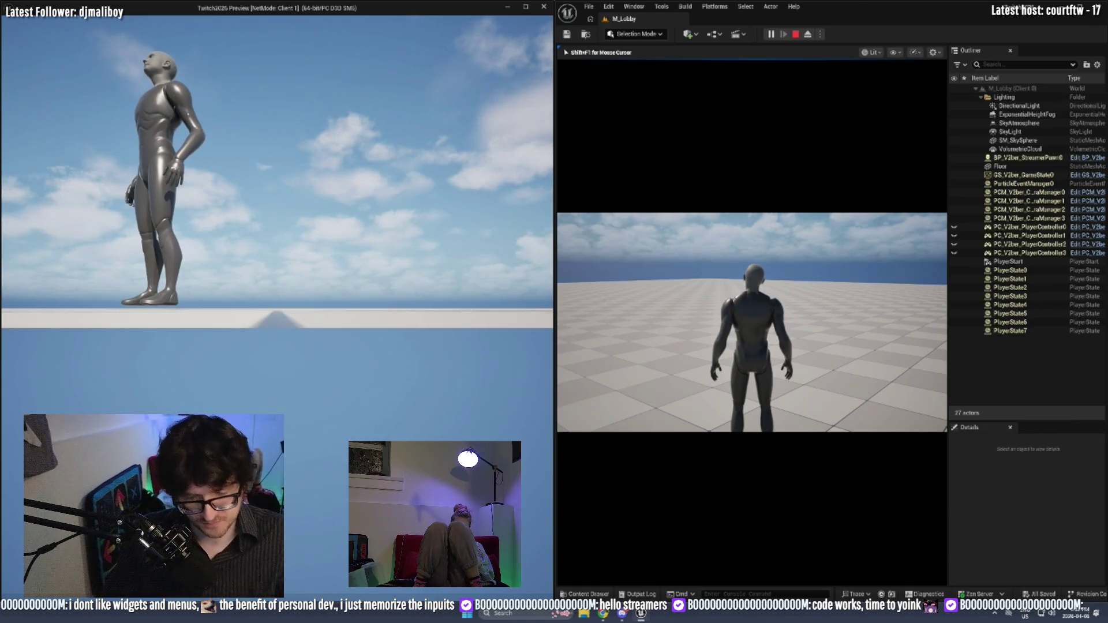
In the left client, spawn Player 1 as an Actor via the CLASS menu, then stop the session.
{"action": "key", "text": "d"}
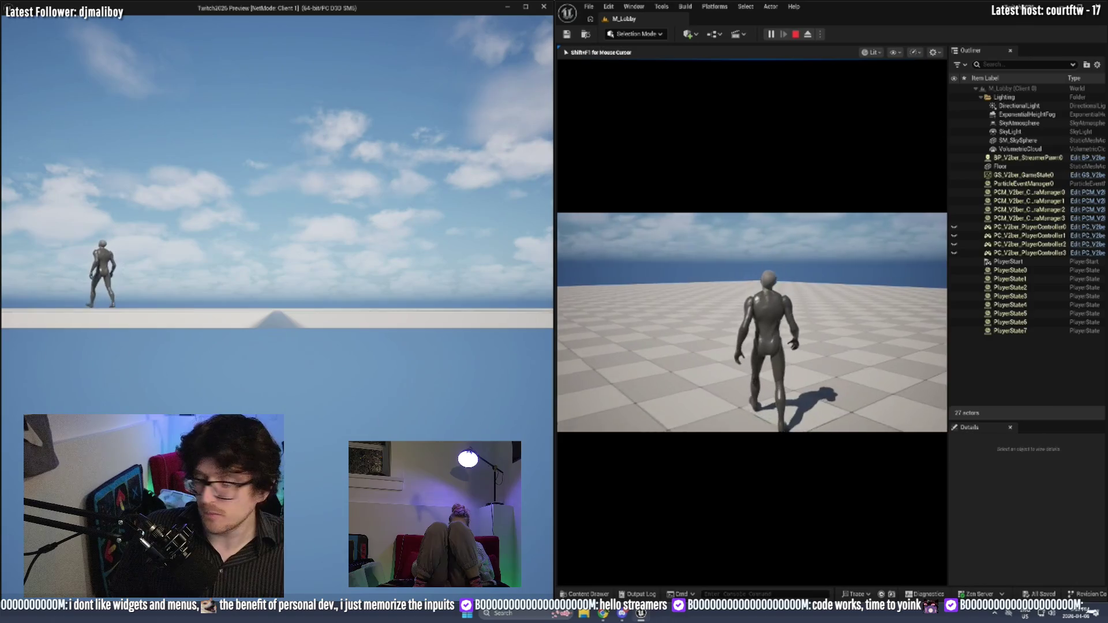
{"action": "key", "text": "alt+Tab"}
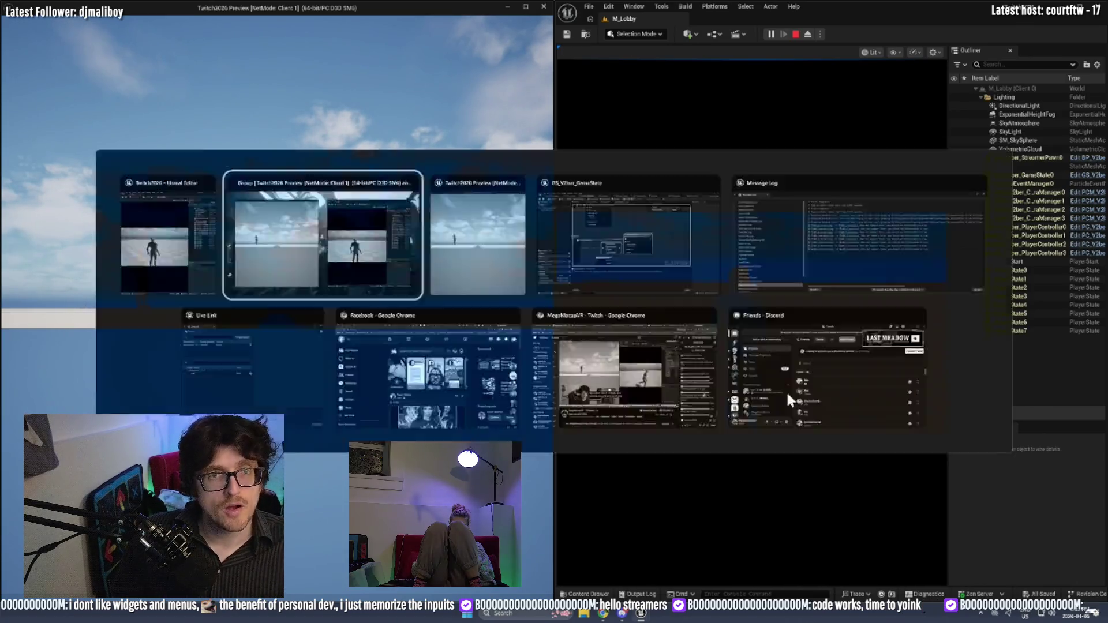
{"action": "key", "text": "c"}
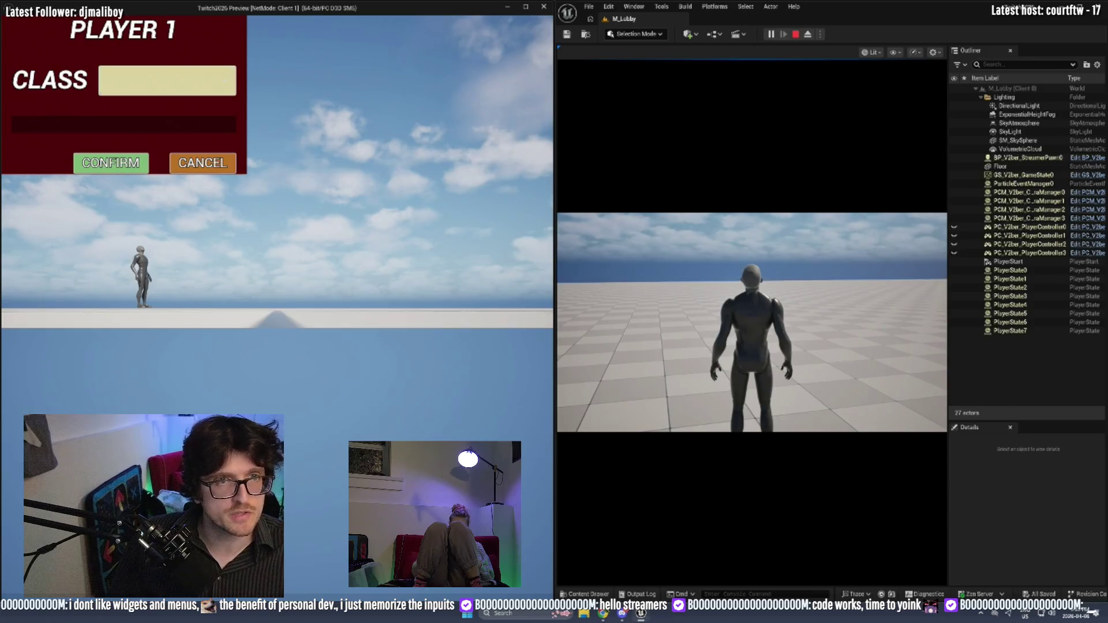
{"action": "left_click", "coordinate": [172, 93]}
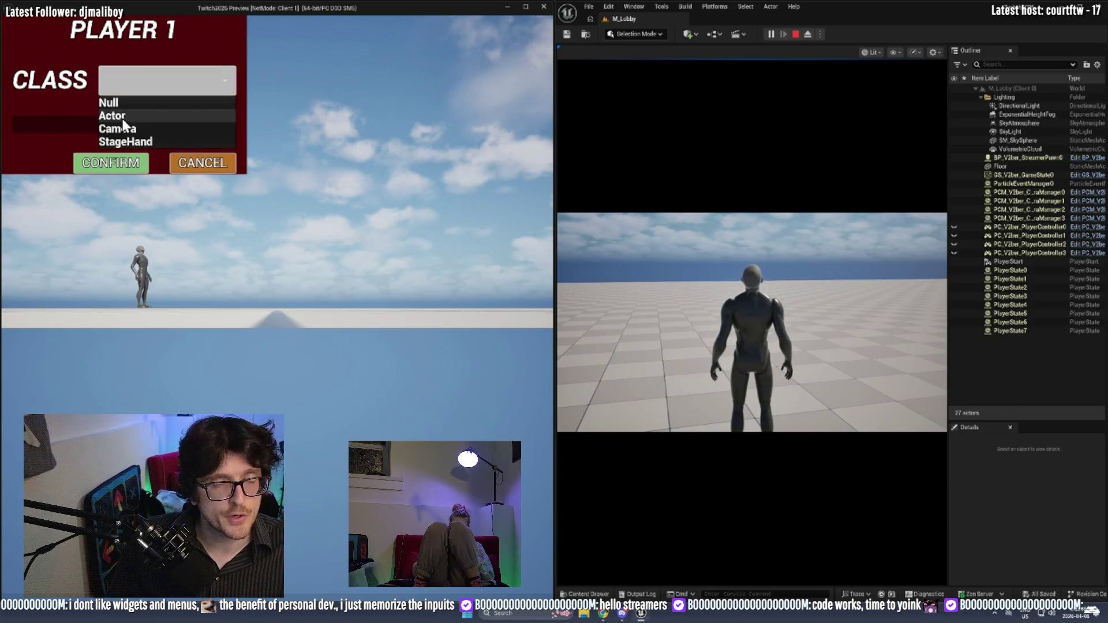
{"action": "left_click", "coordinate": [123, 118]}
{"action": "left_click", "coordinate": [130, 396]}
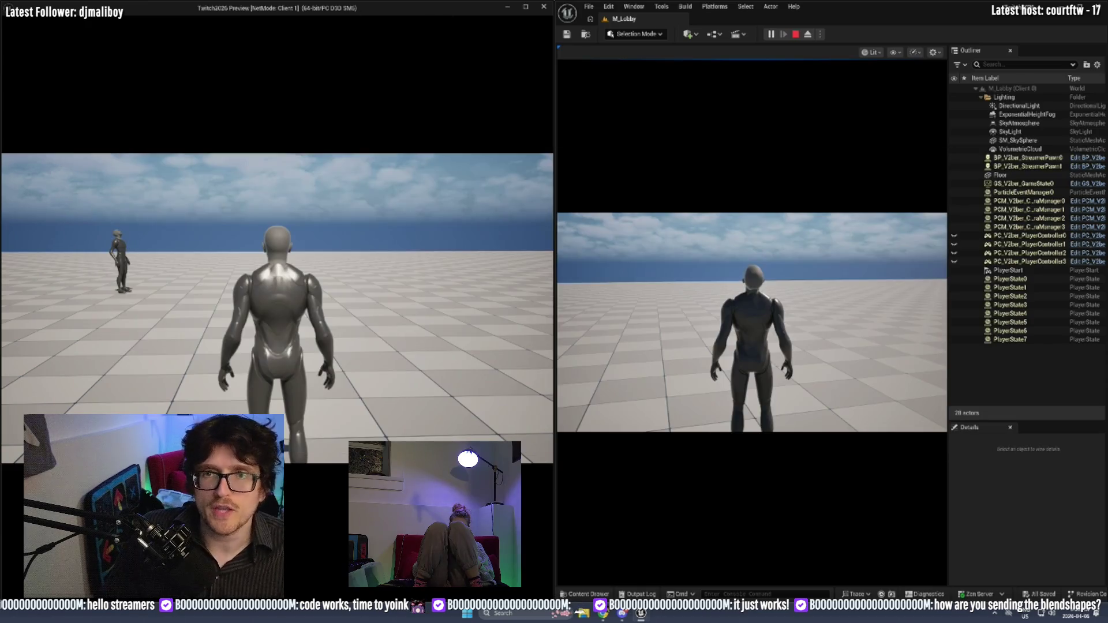
{"action": "left_click", "coordinate": [796, 33]}
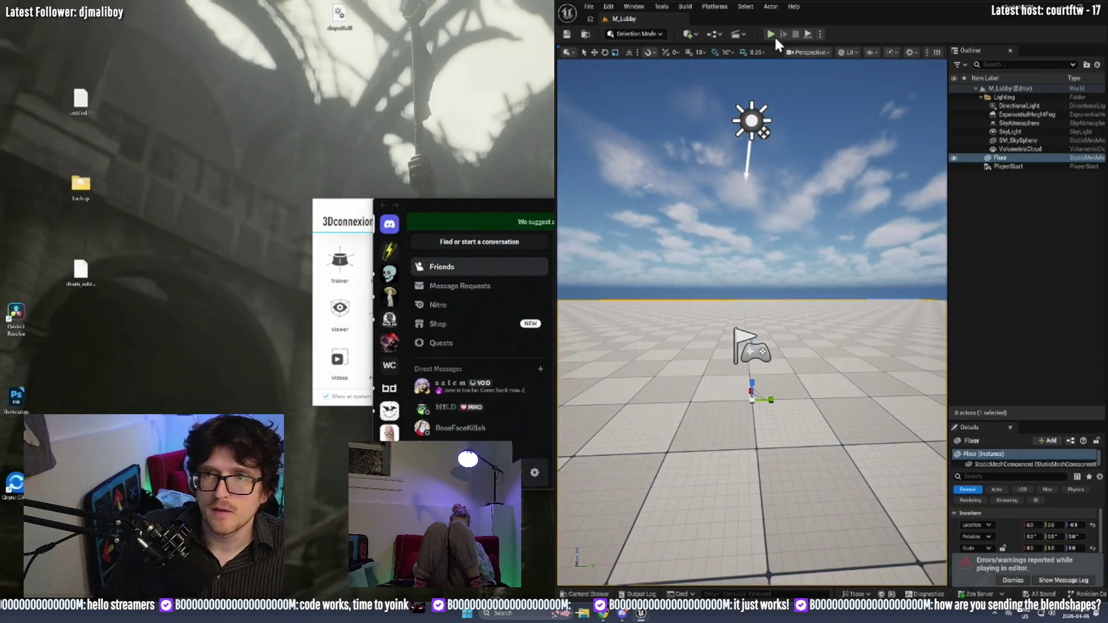
Relaunch play and spawn Player 1 as an Actor from the game client's CLASS dropdown.
{"action": "left_click", "coordinate": [772, 34]}
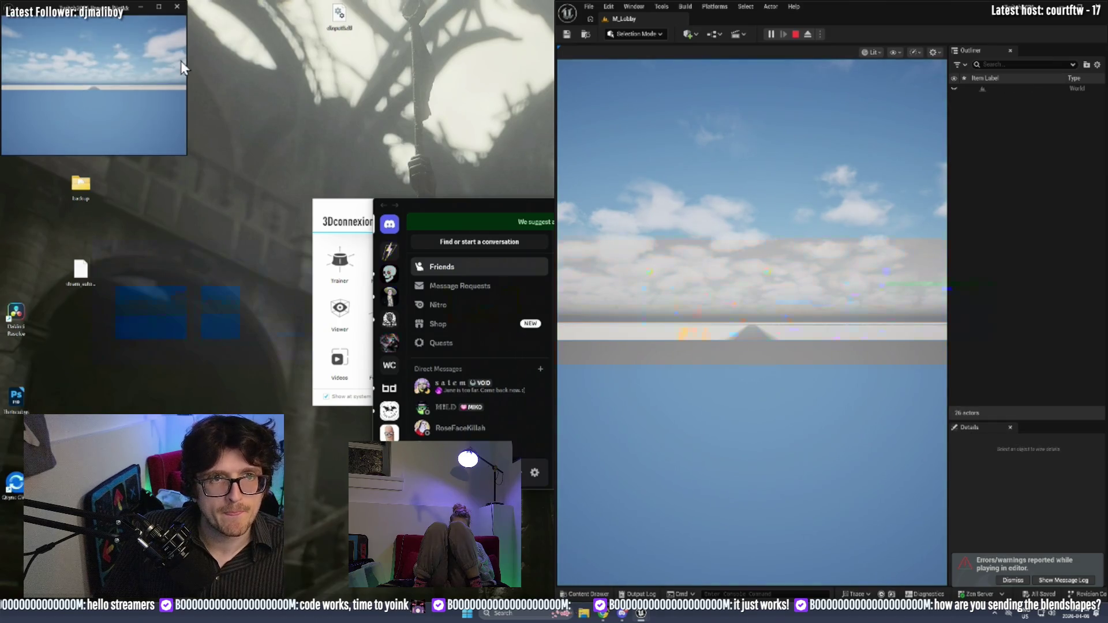
{"action": "key", "text": "alt+Tab"}
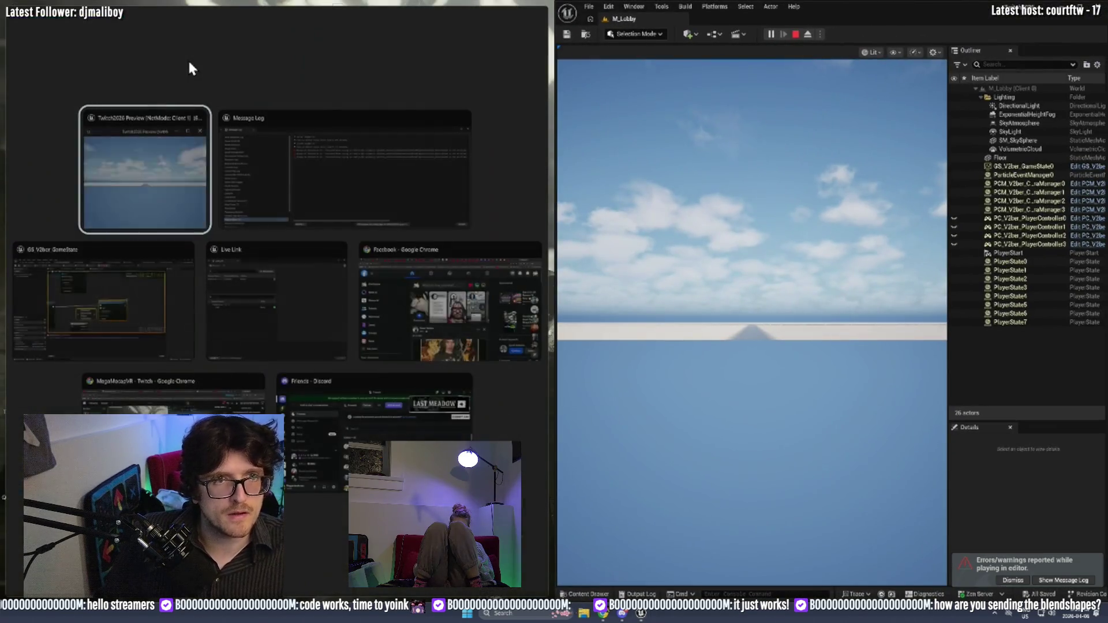
{"action": "left_click", "coordinate": [133, 195]}
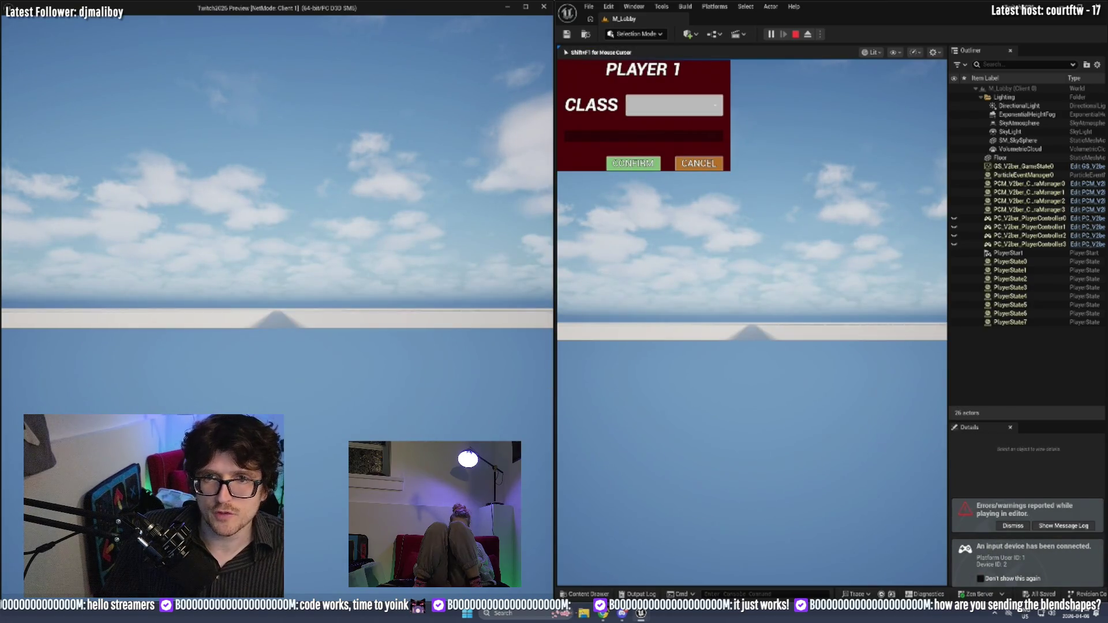
{"action": "left_click", "coordinate": [664, 106]}
{"action": "left_click", "coordinate": [668, 130]}
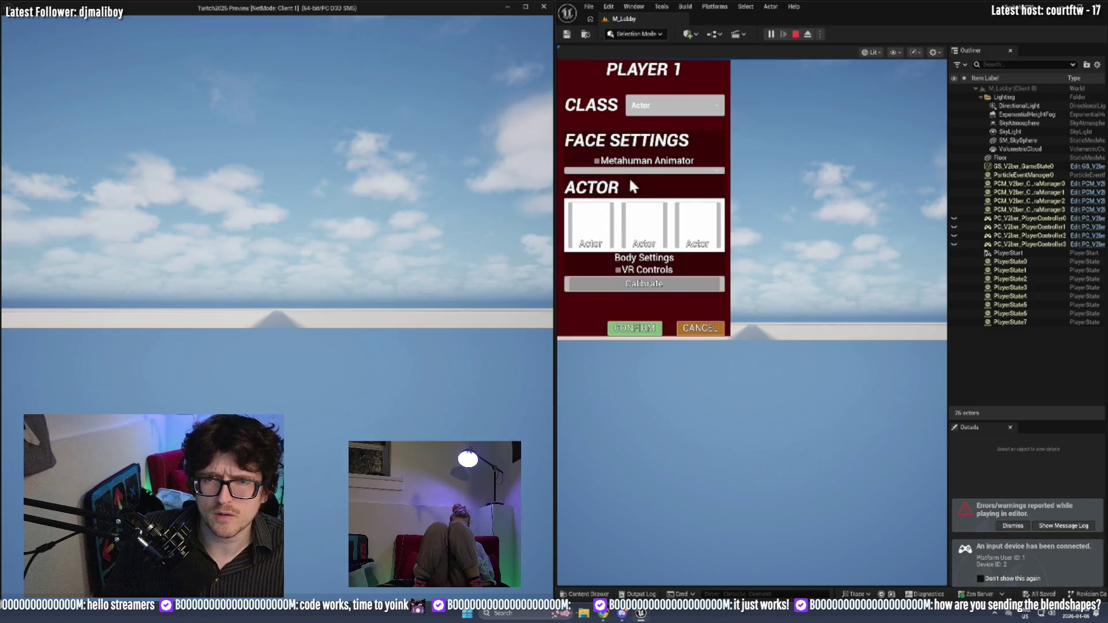
{"action": "left_click", "coordinate": [632, 330]}
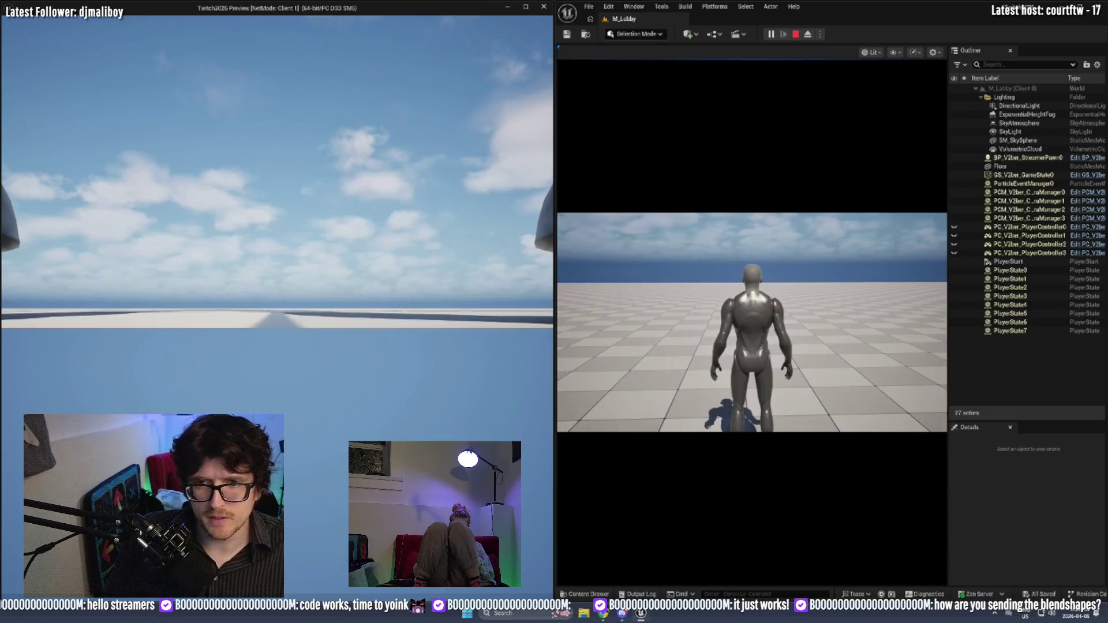
Walk the spawned Actor character forward with W in the game view.
{"action": "left_click", "coordinate": [752, 322]}
{"action": "key", "text": "w"}
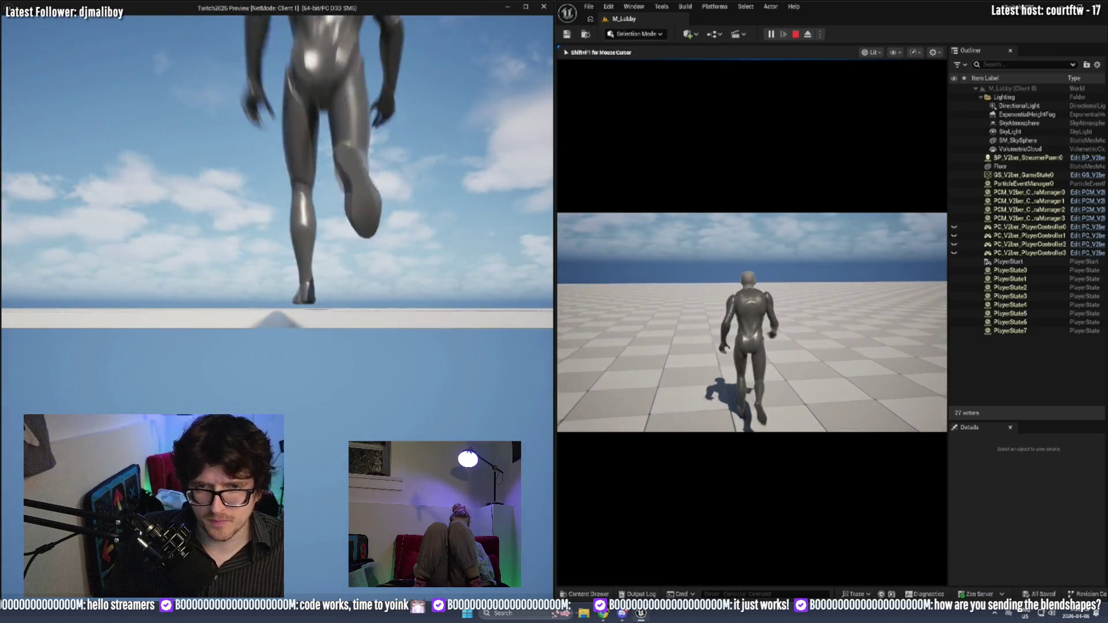
{"action": "key", "text": "alt+Tab"}
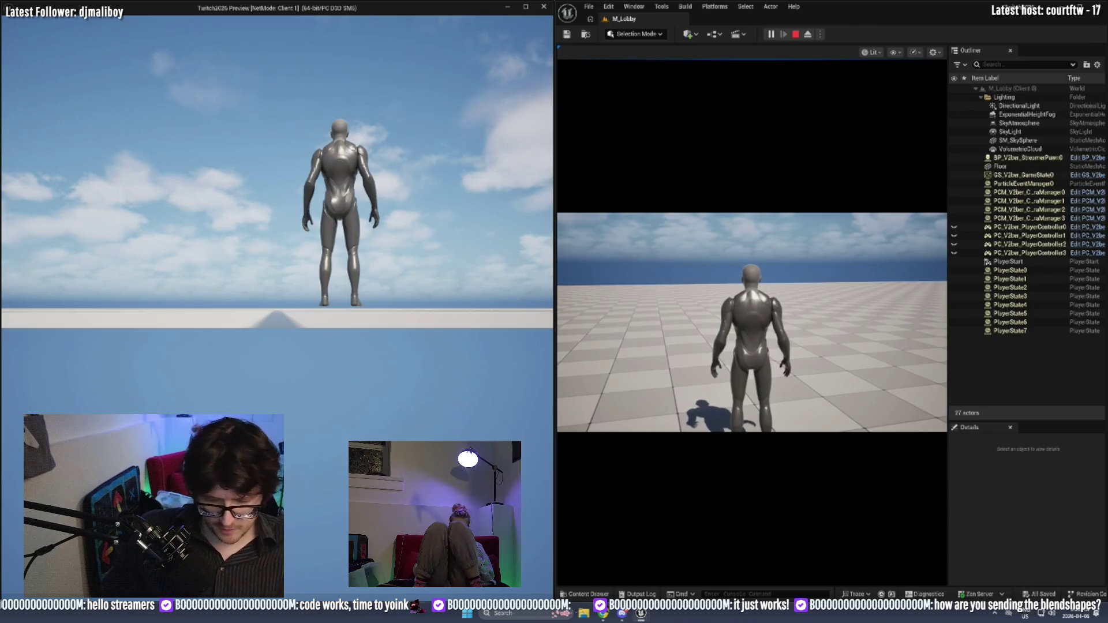
{"action": "left_click", "coordinate": [262, 215]}
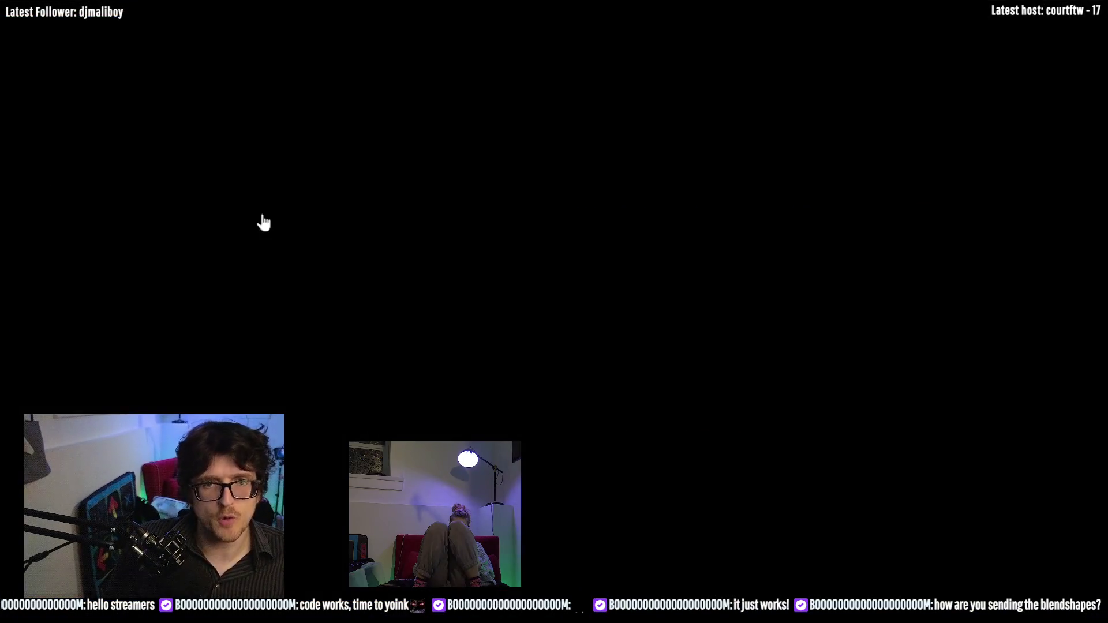
In the client, choose Actor in the CLASS dropdown and confirm to spawn Player 3.
{"action": "key", "text": "ctrl+1"}
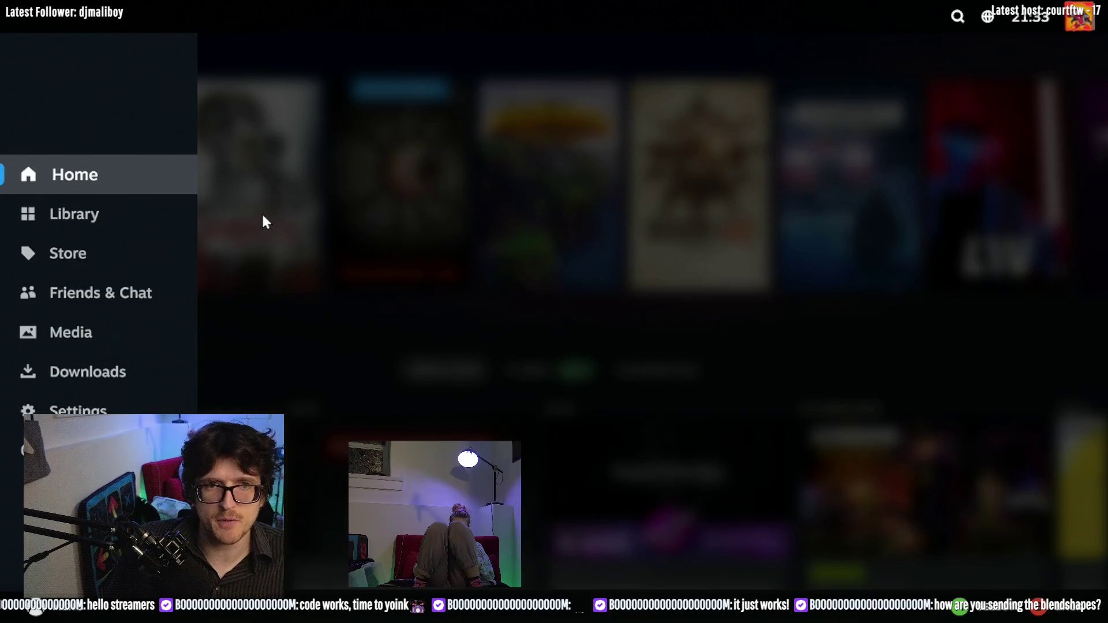
{"action": "key", "text": "alt+Tab"}
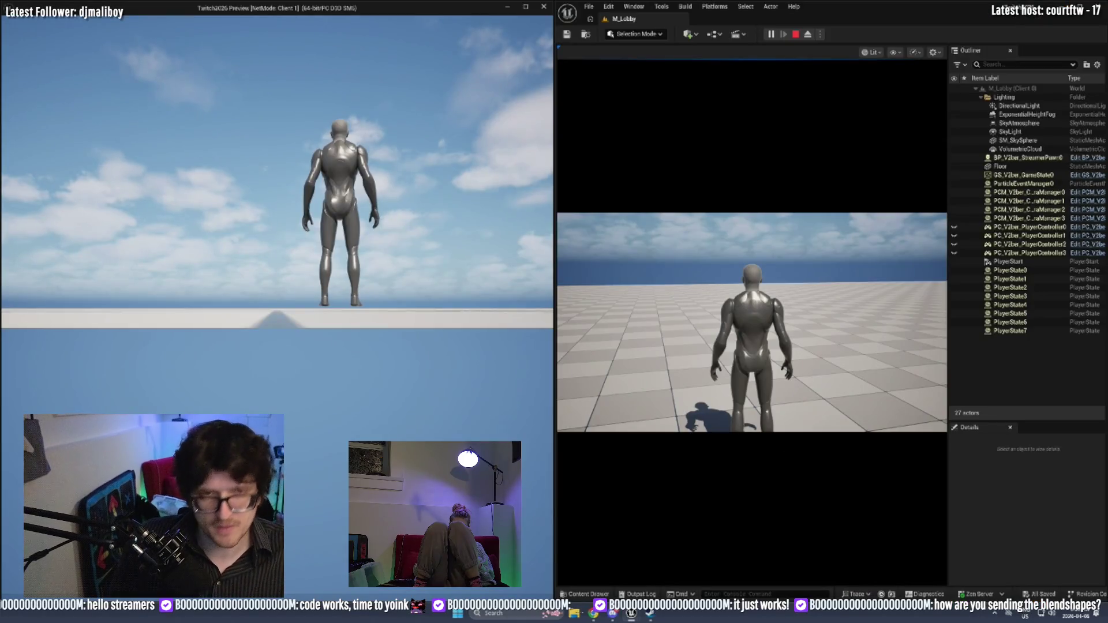
{"action": "key", "text": "alt+Tab"}
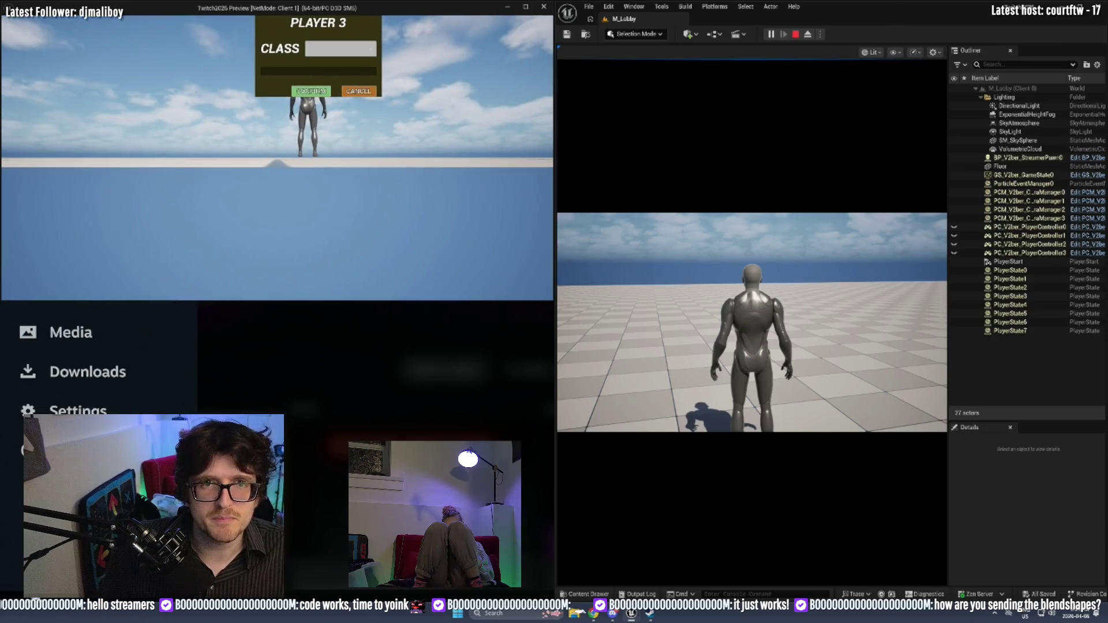
{"action": "key", "text": "alt+Tab"}
{"action": "left_click", "coordinate": [337, 48]}
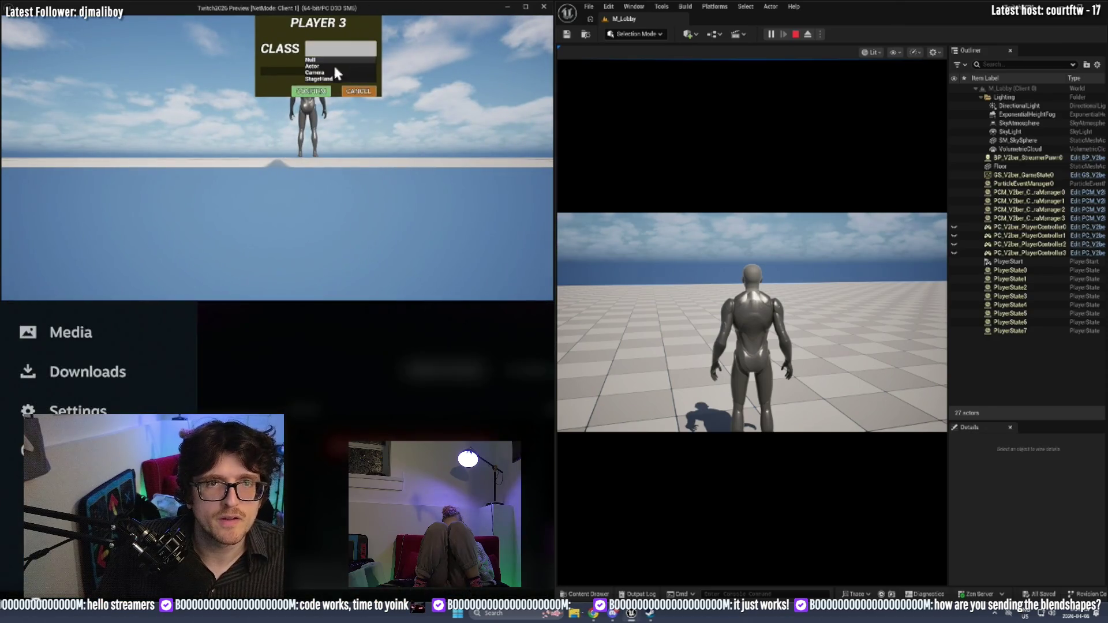
{"action": "left_click", "coordinate": [315, 66]}
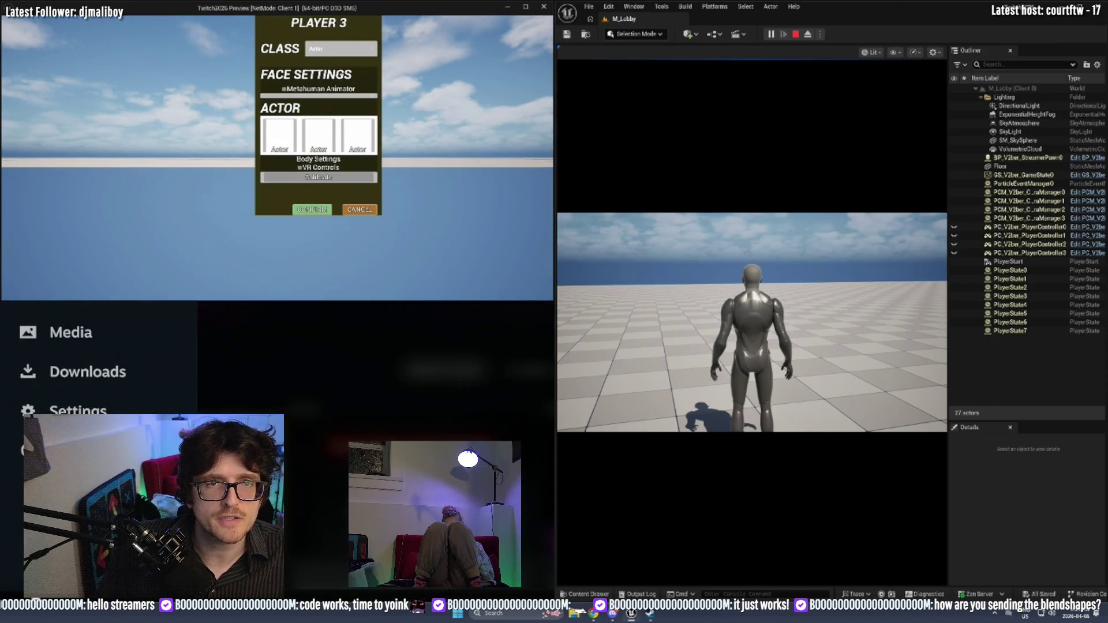
{"action": "left_click", "coordinate": [319, 213]}
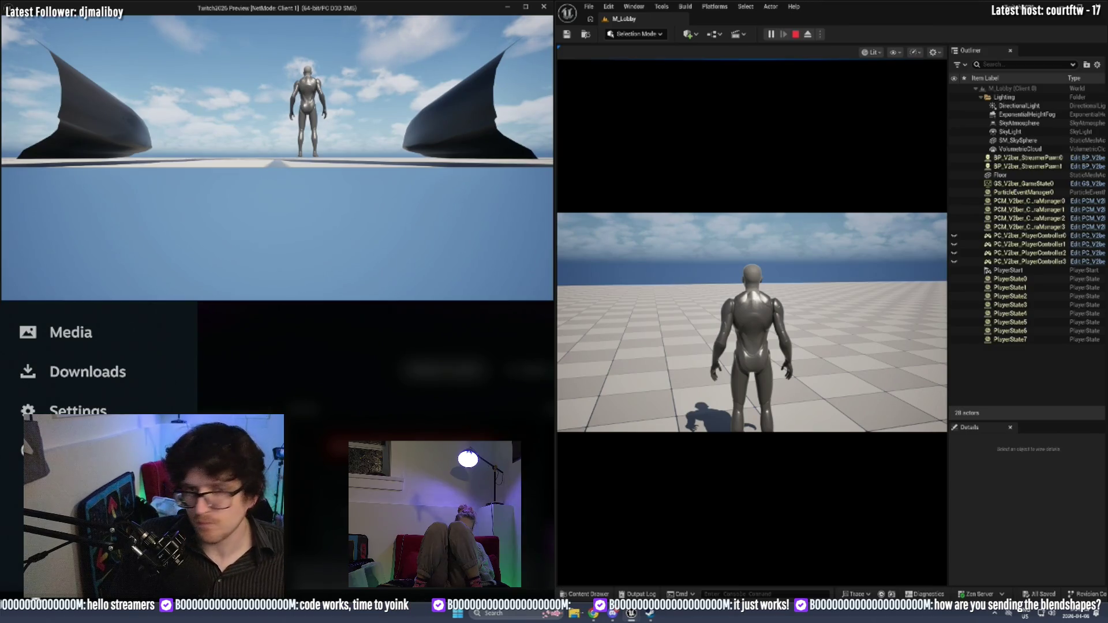
Exit Steam Big Picture mode, stop the play session, and maximize the editor window.
{"action": "key", "text": "alt+Tab"}
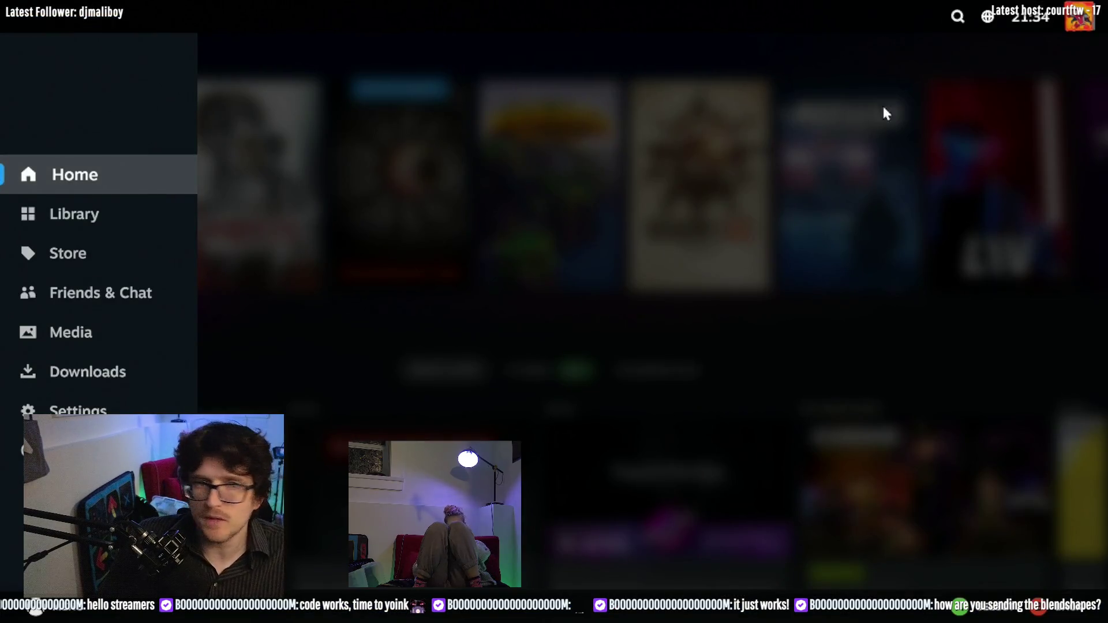
{"action": "left_click", "coordinate": [983, 14]}
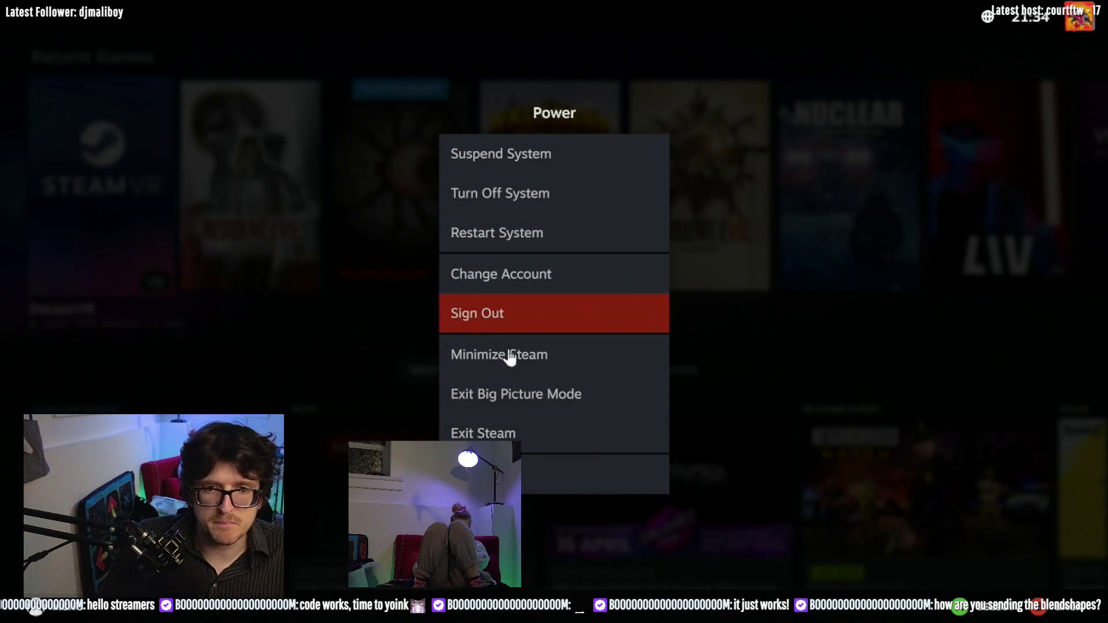
{"action": "left_click", "coordinate": [517, 396]}
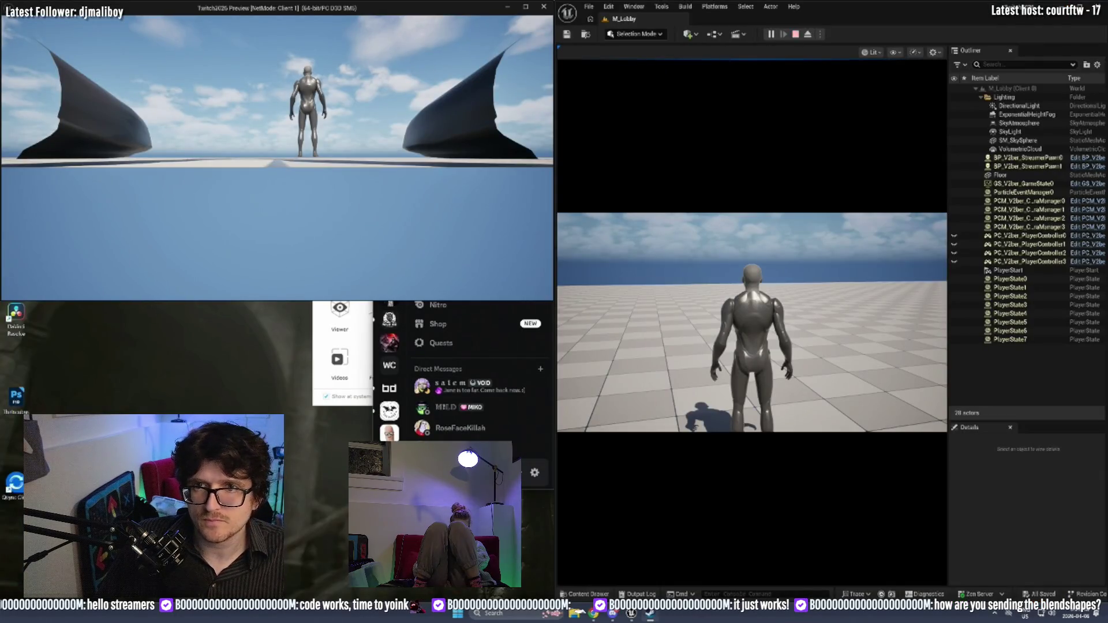
{"action": "left_click", "coordinate": [795, 34]}
{"action": "mouse_move", "coordinate": [912, 9]}
{"action": "left_mouse_down"}
{"action": "mouse_move", "coordinate": [700, 190]}
{"action": "mouse_move", "coordinate": [450, 8]}
{"action": "left_mouse_up"}
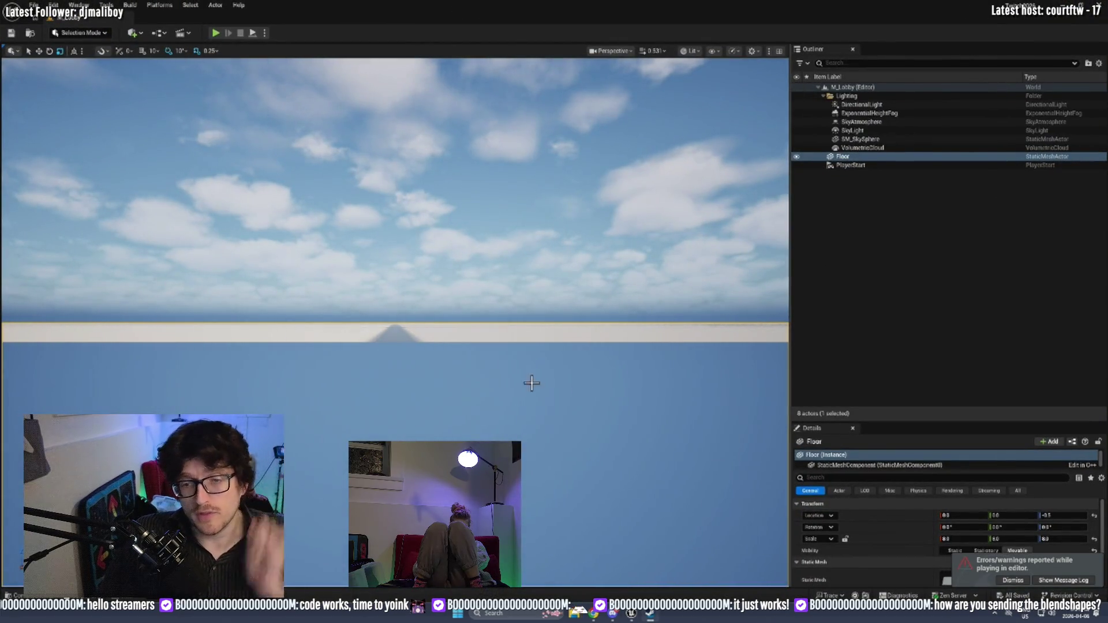
Deselect the Floor, open the GameplayFramework folder in the content drawer, then collapse the drawer.
{"action": "left_click", "coordinate": [940, 284]}
{"action": "key", "text": "ctrl+space"}
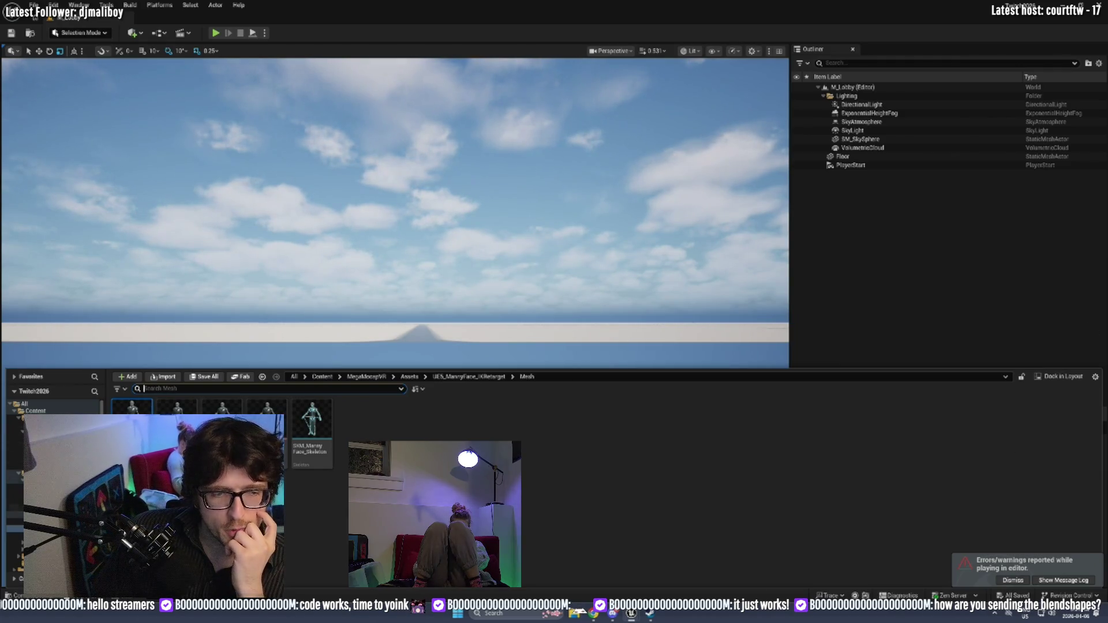
{"action": "left_click", "coordinate": [16, 425]}
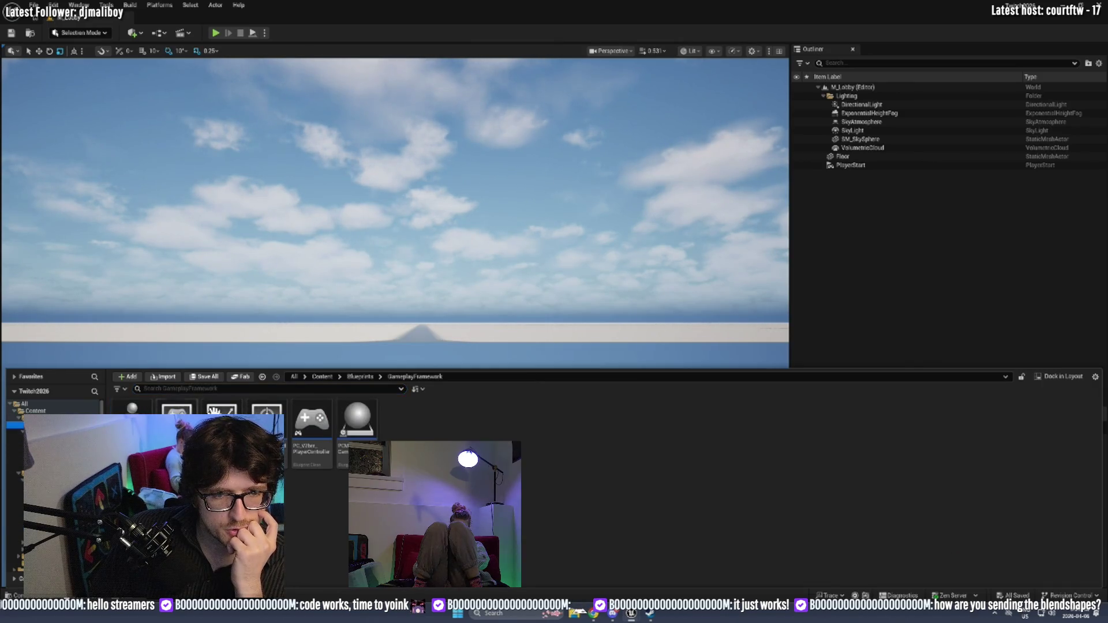
{"action": "key", "text": "ctrl+space"}
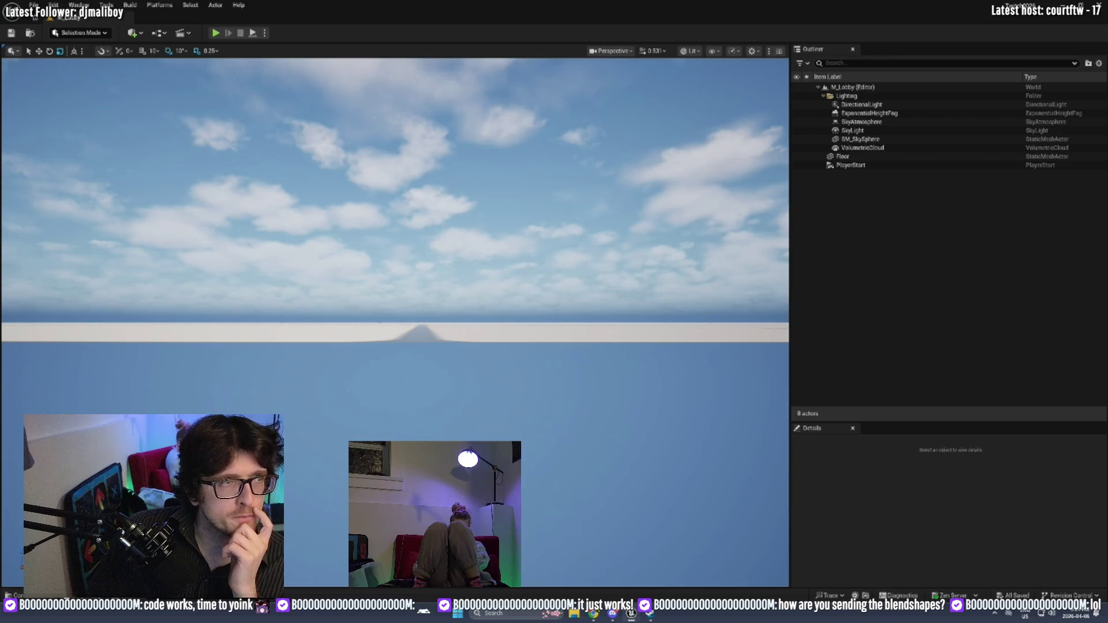
{"action": "scroll", "coordinate": [637, 143], "scroll_direction": "down", "scroll_amount": 5}
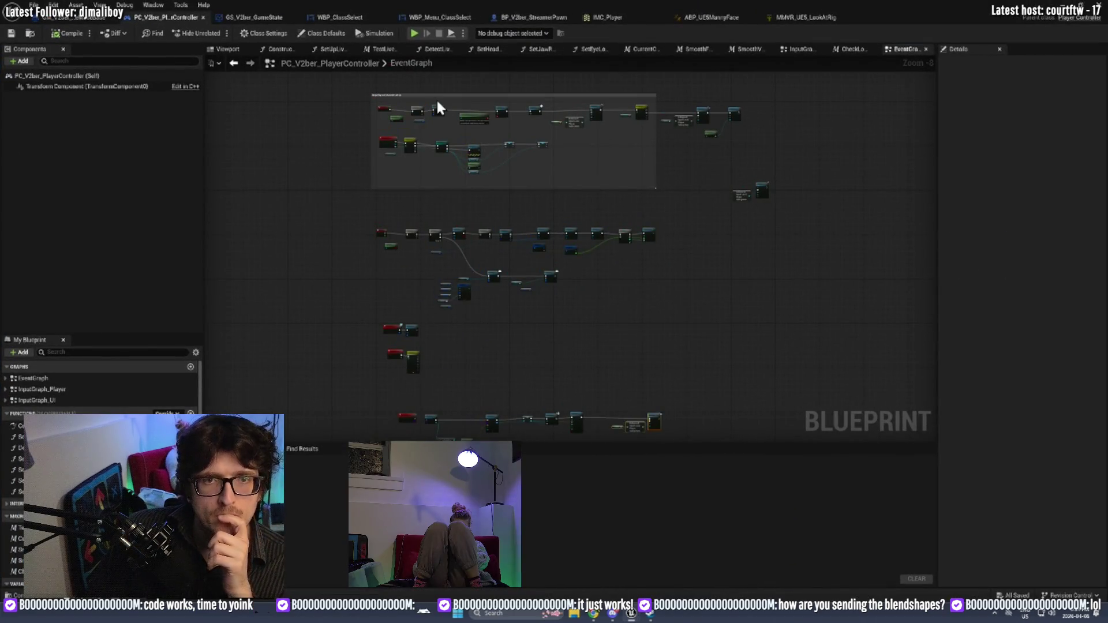
Pan the EventGraph to the event Switch, BeginPlay and Character Set Up comment.
{"action": "left_click_drag", "start_coordinate": [437, 107], "coordinate": [456, 232]}
{"action": "scroll", "coordinate": [559, 247], "scroll_direction": "up", "scroll_amount": 5}
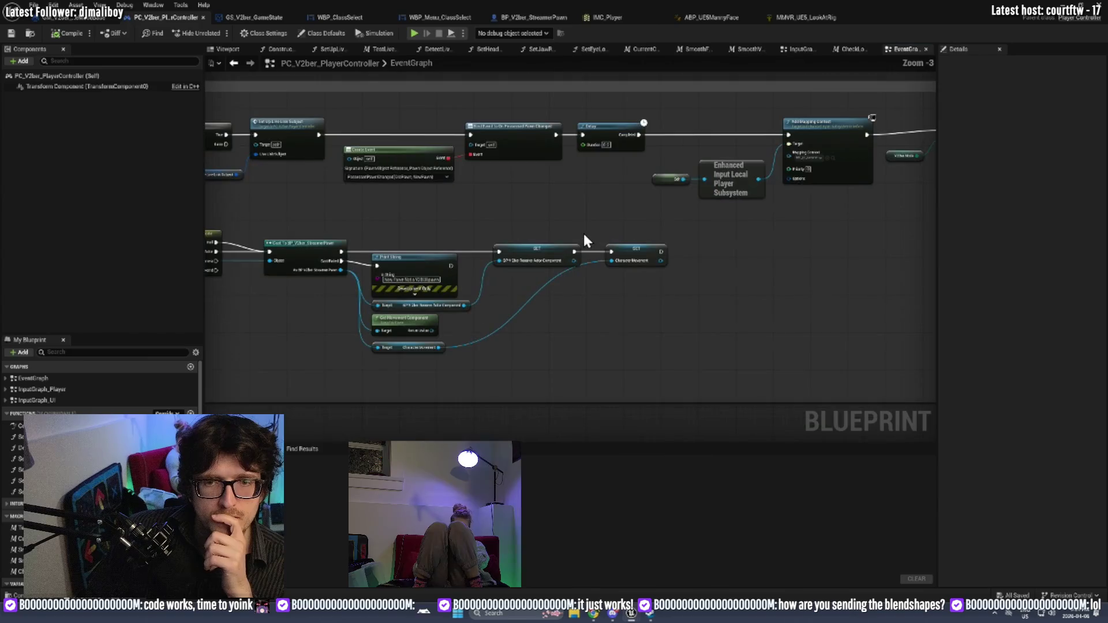
{"action": "mouse_move", "coordinate": [530, 298]}
{"action": "left_mouse_down"}
{"action": "mouse_move", "coordinate": [692, 198]}
{"action": "mouse_move", "coordinate": [736, 231]}
{"action": "left_mouse_up"}
{"action": "mouse_move", "coordinate": [684, 270]}
{"action": "left_mouse_down"}
{"action": "mouse_move", "coordinate": [714, 462]}
{"action": "mouse_move", "coordinate": [683, 355]}
{"action": "left_mouse_up"}
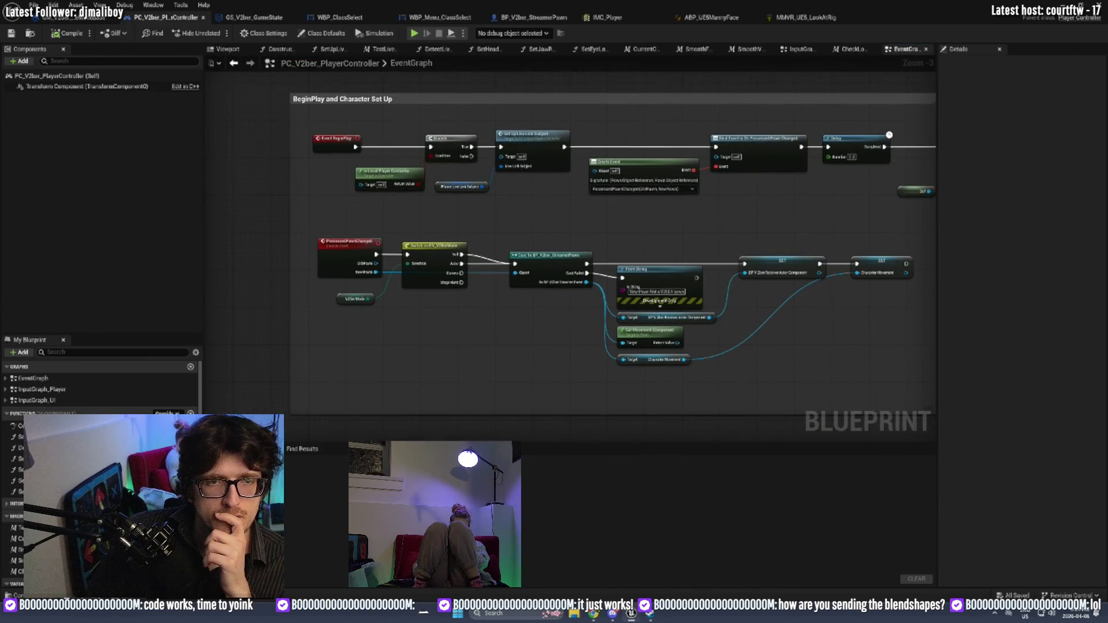
{"action": "scroll", "coordinate": [465, 231], "scroll_direction": "down", "scroll_amount": 5}
{"action": "scroll", "coordinate": [546, 101], "scroll_direction": "up", "scroll_amount": 5}
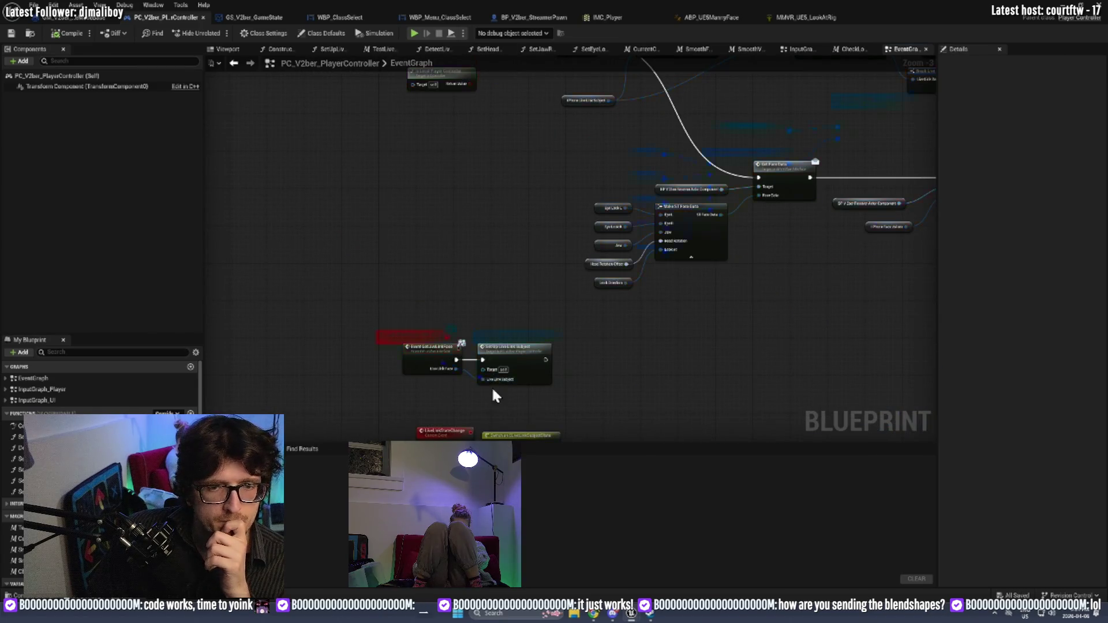
Open the SetUpLiveLinkSubject function, the TestLiveLink macro and CheckLocalPlayerNumber for review.
{"action": "double_click", "coordinate": [539, 334]}
{"action": "left_click_drag", "start_coordinate": [235, 193], "coordinate": [487, 269]}
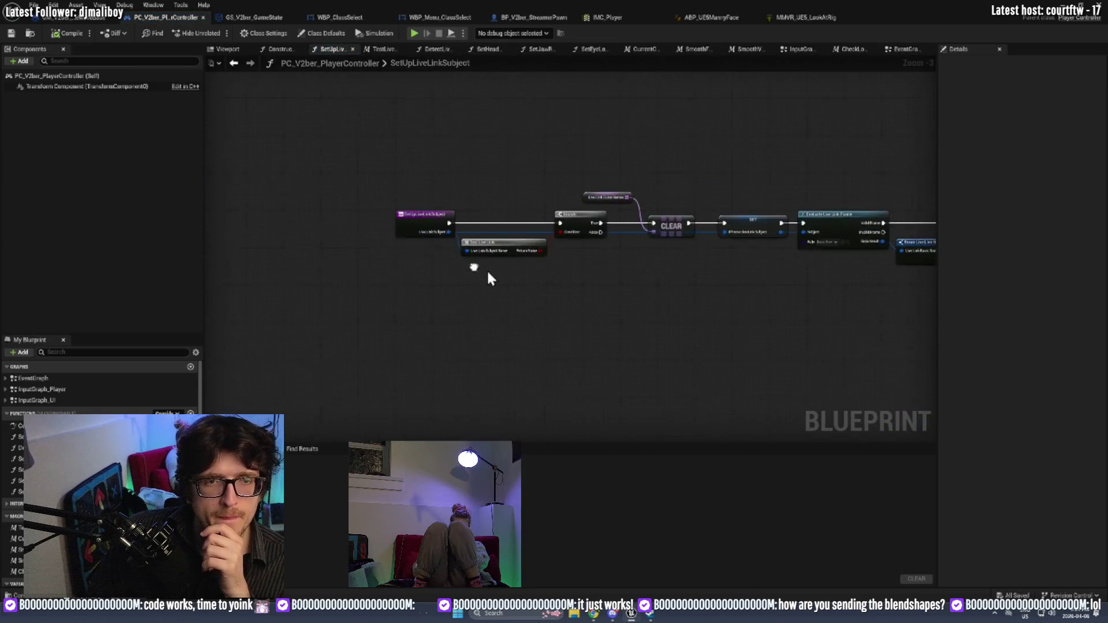
{"action": "scroll", "coordinate": [488, 279], "scroll_direction": "up", "scroll_amount": 3}
{"action": "left_click", "coordinate": [521, 231]}
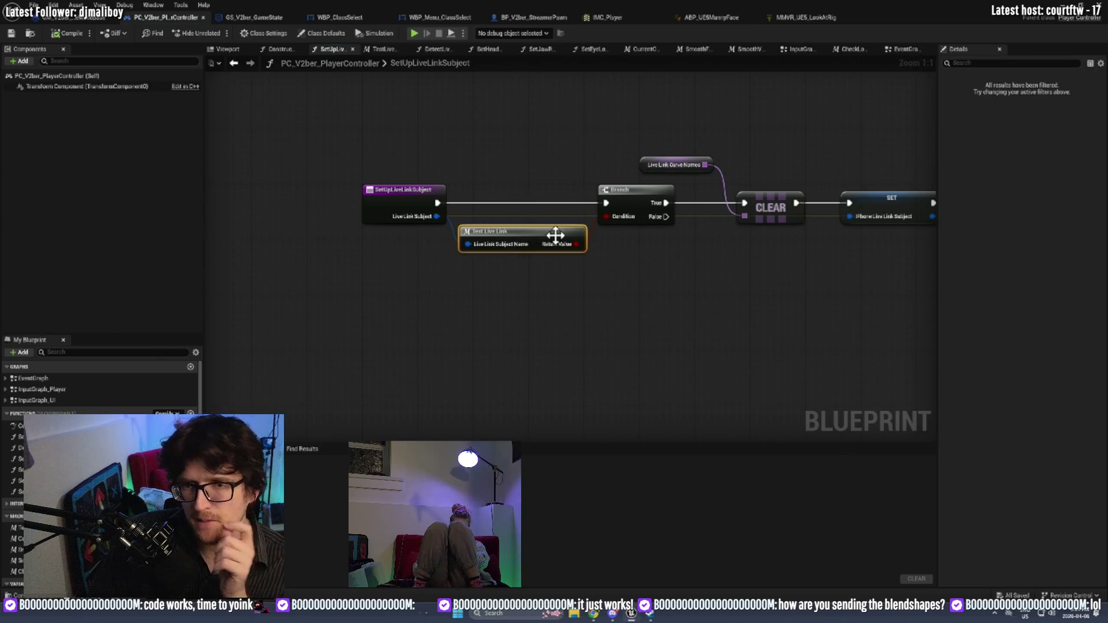
{"action": "double_click", "coordinate": [548, 236]}
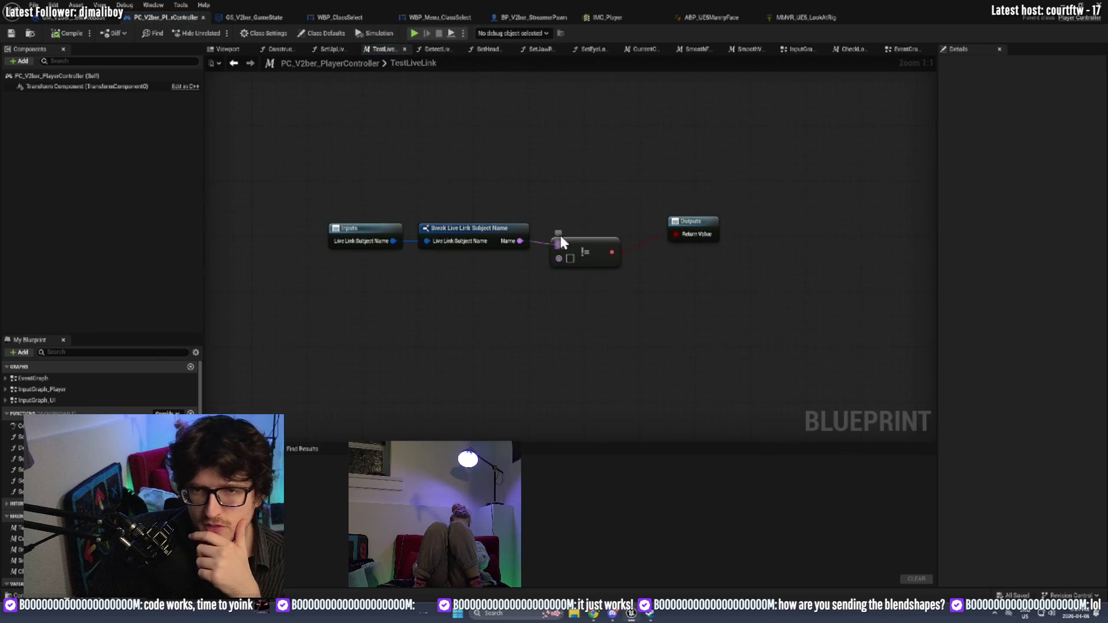
{"action": "left_click", "coordinate": [896, 47]}
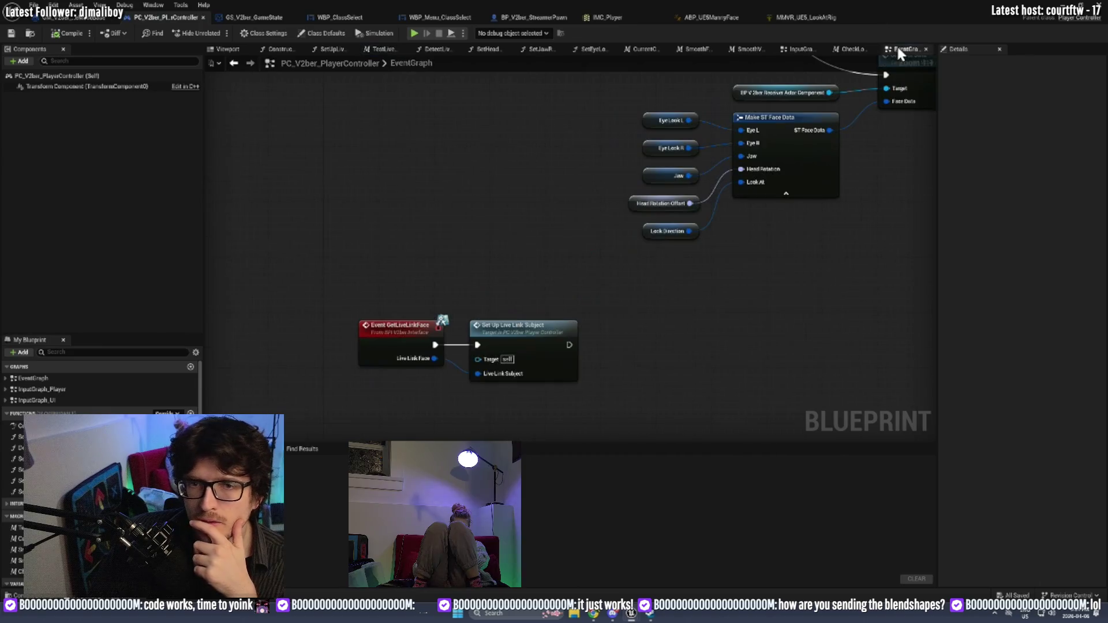
{"action": "left_click", "coordinate": [850, 51]}
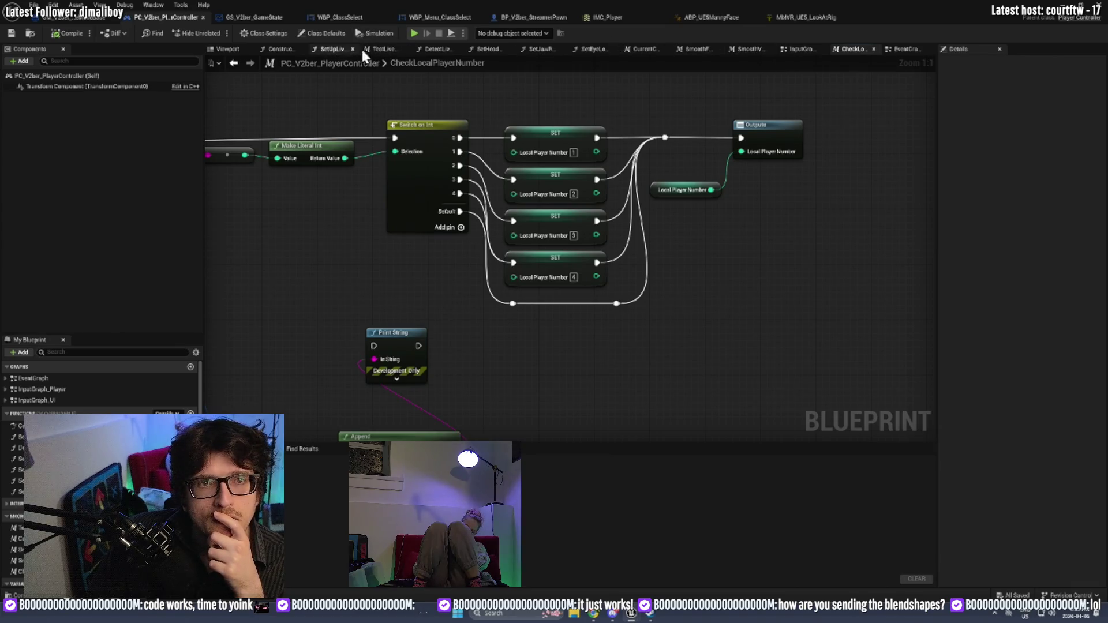
{"action": "left_click", "coordinate": [346, 49]}
Inspect the Curve Names, CLEAR, Break Static Data and SET nodes, then return to EventGraph.
{"action": "mouse_move", "coordinate": [492, 141]}
{"action": "left_mouse_down"}
{"action": "mouse_move", "coordinate": [438, 280]}
{"action": "mouse_move", "coordinate": [423, 200]}
{"action": "left_mouse_up"}
{"action": "left_click_drag", "start_coordinate": [518, 280], "coordinate": [518, 279]}
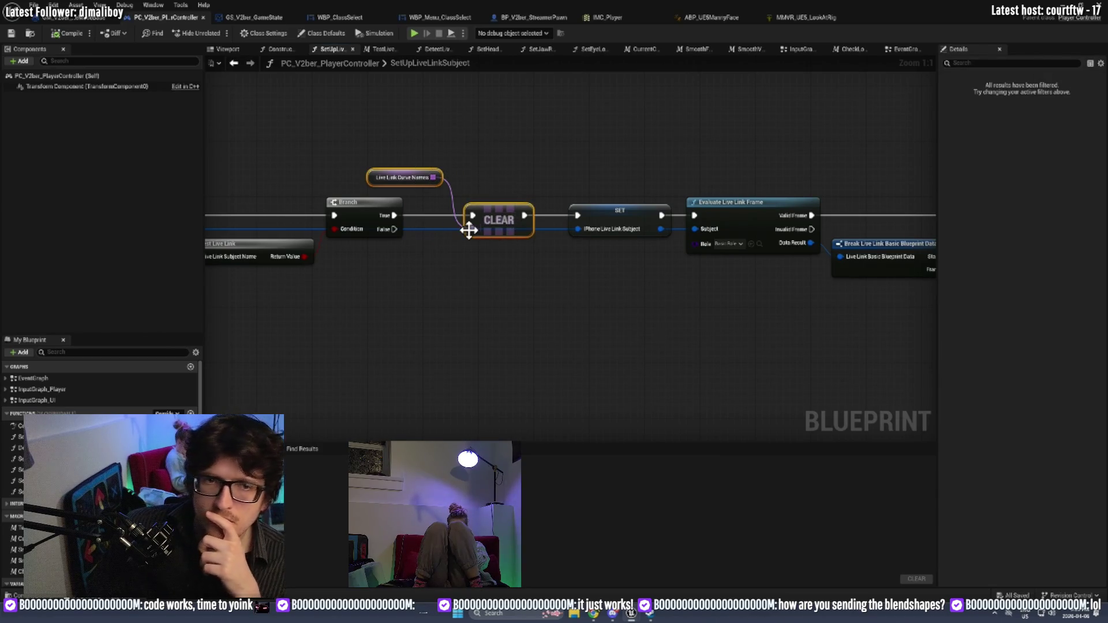
{"action": "mouse_move", "coordinate": [913, 242]}
{"action": "left_mouse_down"}
{"action": "mouse_move", "coordinate": [736, 207]}
{"action": "mouse_move", "coordinate": [498, 252]}
{"action": "left_mouse_up"}
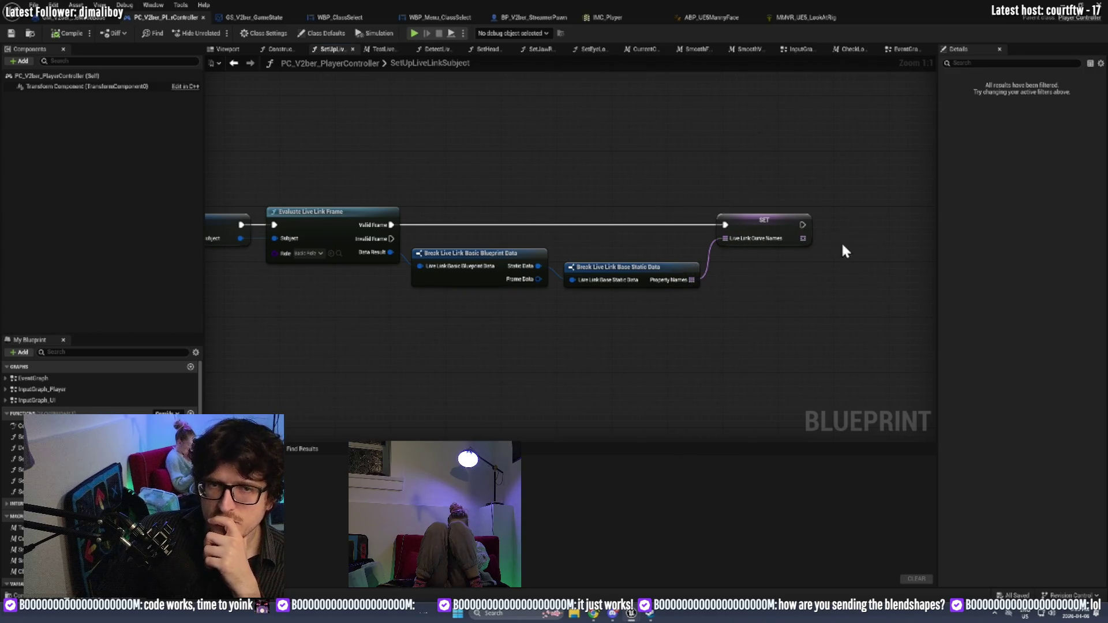
{"action": "left_click", "coordinate": [904, 49]}
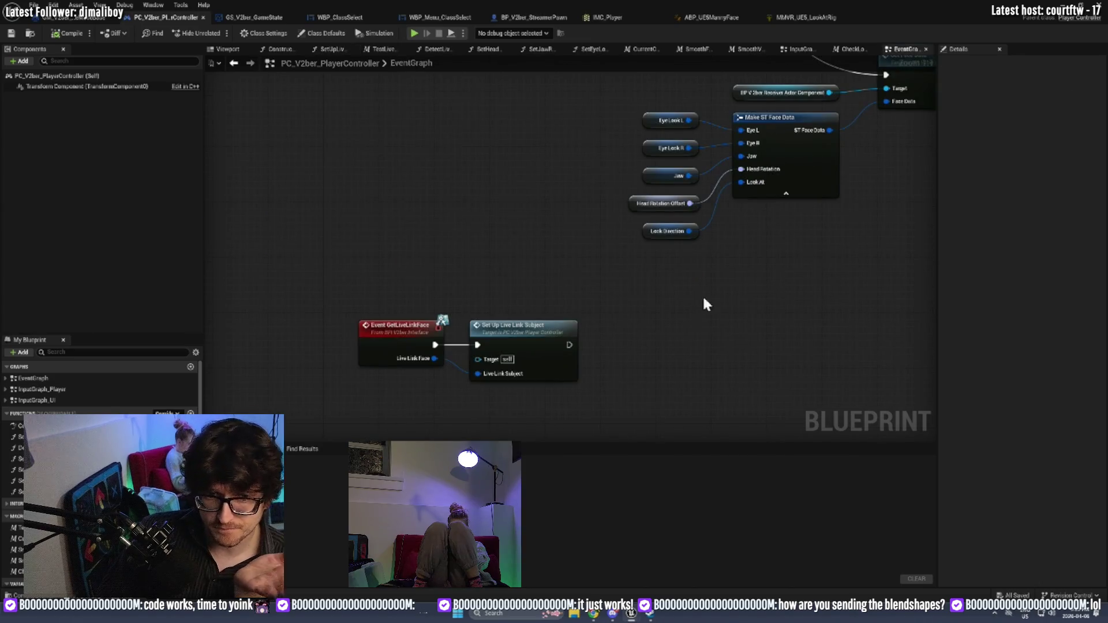
Pan the tick logic to show the Set Eye Look, Set Jaw and loop nodes.
{"action": "scroll", "coordinate": [702, 304], "scroll_direction": "down", "scroll_amount": 3}
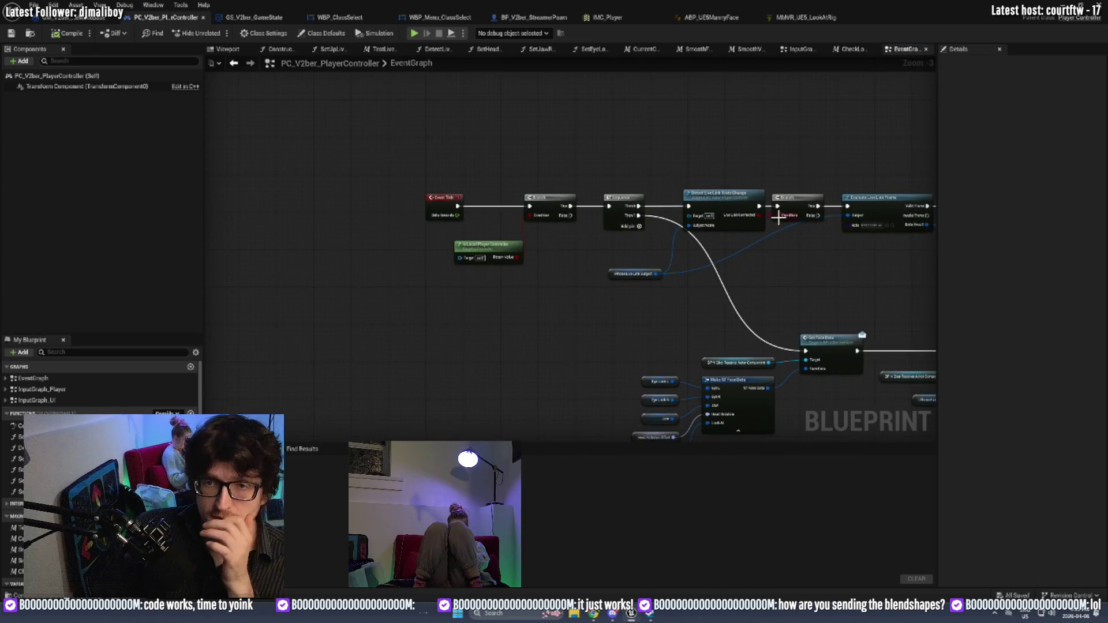
{"action": "scroll", "coordinate": [568, 316], "scroll_direction": "up", "scroll_amount": 2}
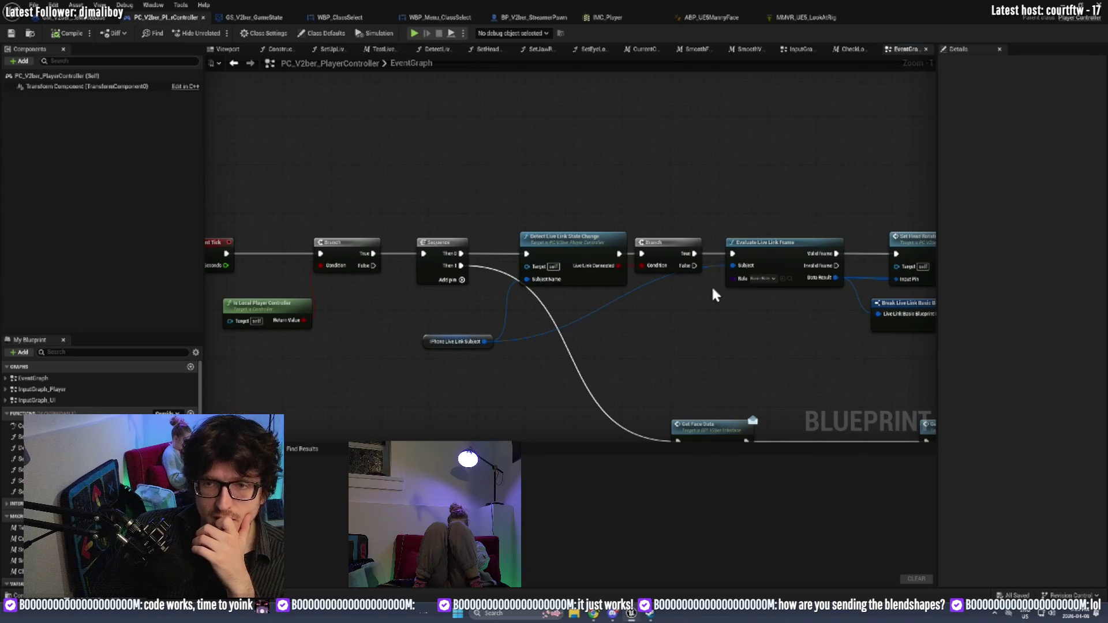
{"action": "scroll", "coordinate": [713, 294], "scroll_direction": "up", "scroll_amount": 1}
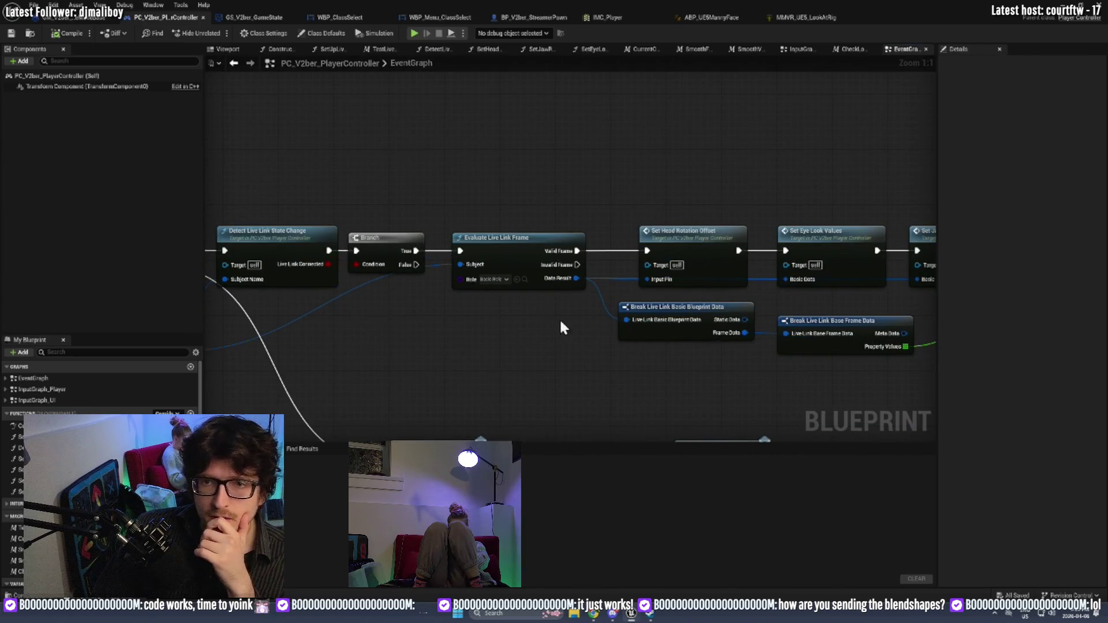
{"action": "mouse_move", "coordinate": [685, 380]}
{"action": "left_mouse_down"}
{"action": "mouse_move", "coordinate": [265, 383]}
{"action": "mouse_move", "coordinate": [704, 290]}
{"action": "left_mouse_up"}
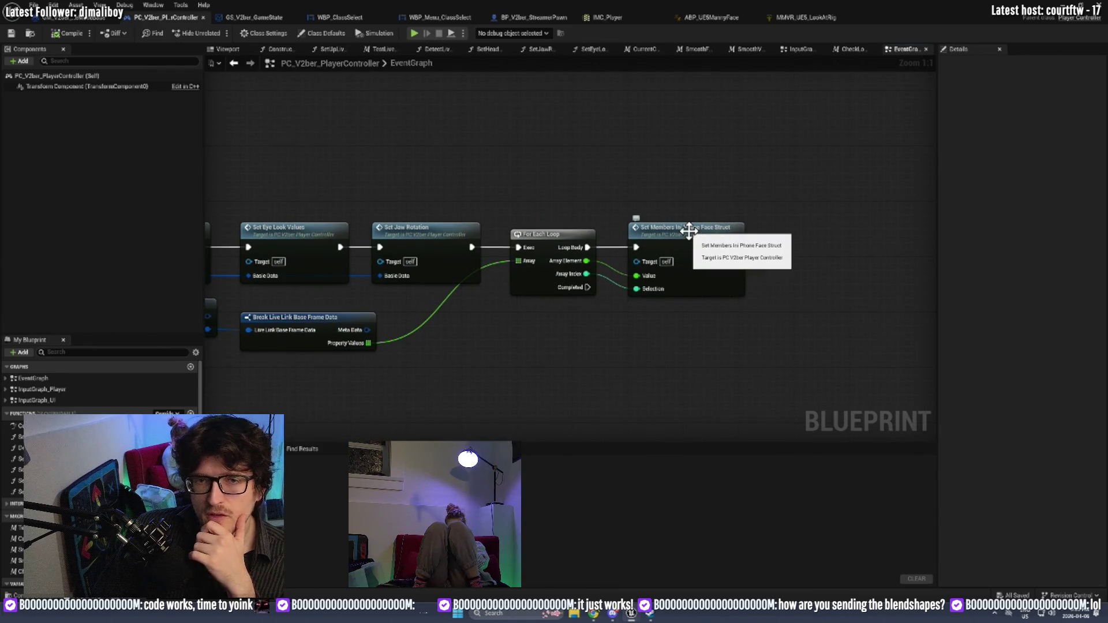
{"action": "left_click_drag", "start_coordinate": [427, 356], "coordinate": [482, 345]}
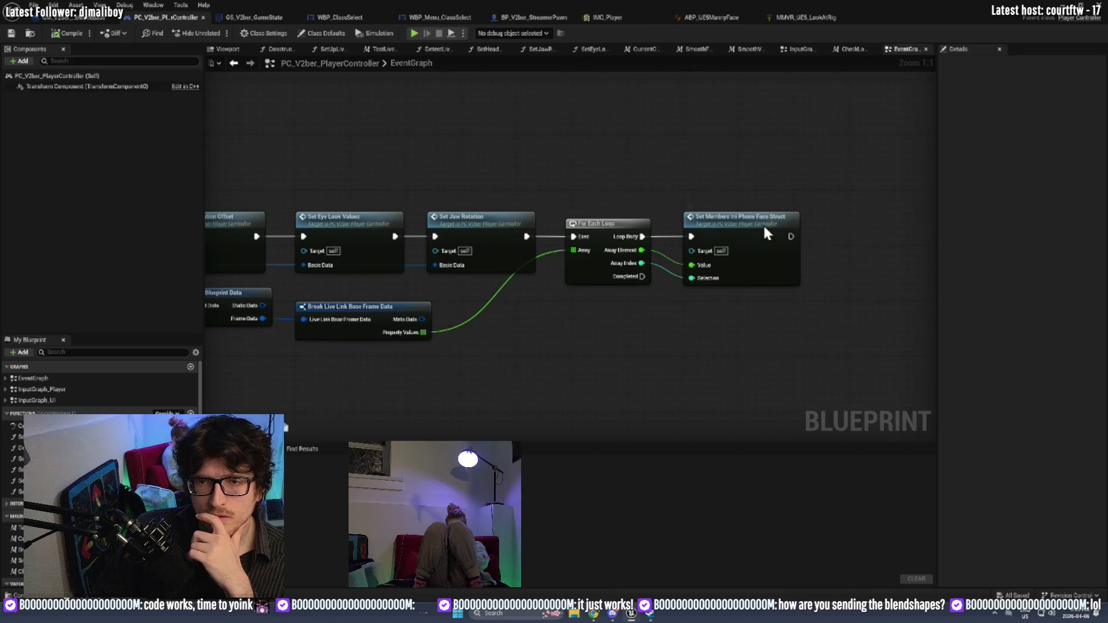
Inspect Set Members In iPhone Face Struct's Switch on Int and Set members nodes, then open BP_V2ber_StreamerPawn.
{"action": "double_click", "coordinate": [764, 228]}
{"action": "scroll", "coordinate": [555, 225], "scroll_direction": "up", "scroll_amount": 3}
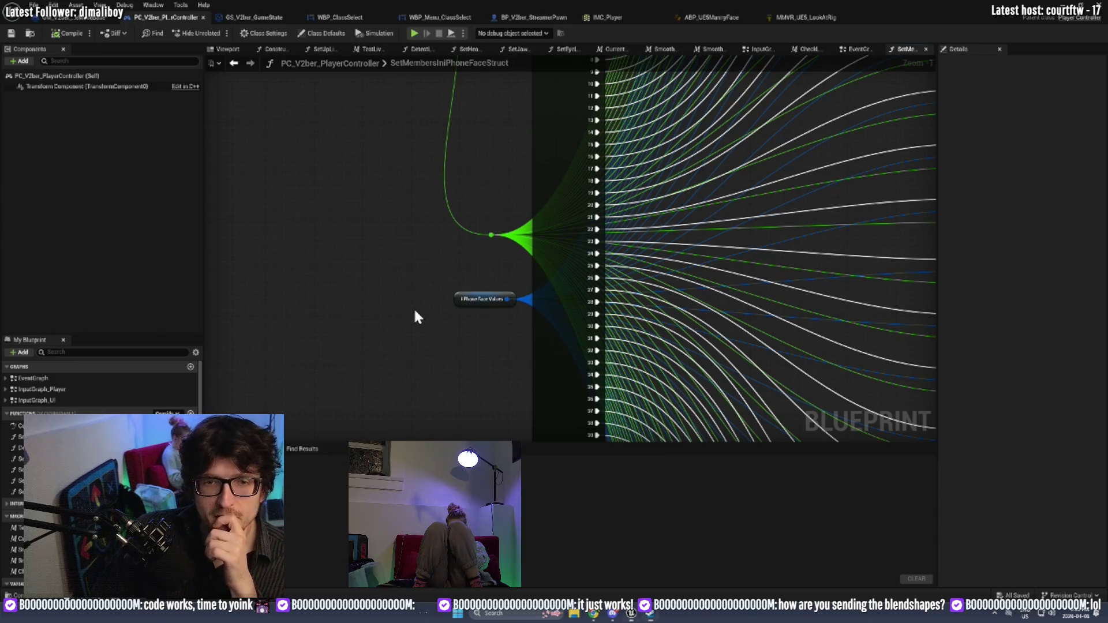
{"action": "left_click_drag", "start_coordinate": [488, 298], "coordinate": [488, 297]}
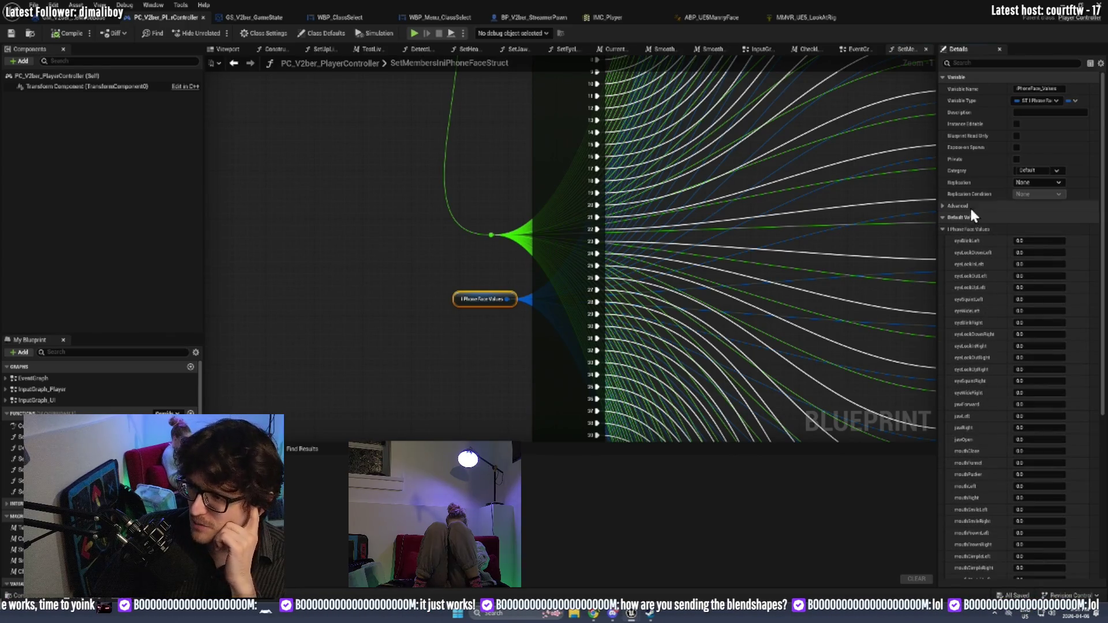
{"action": "mouse_move", "coordinate": [436, 132]}
{"action": "left_mouse_down"}
{"action": "mouse_move", "coordinate": [450, 246]}
{"action": "mouse_move", "coordinate": [505, 131]}
{"action": "left_mouse_up"}
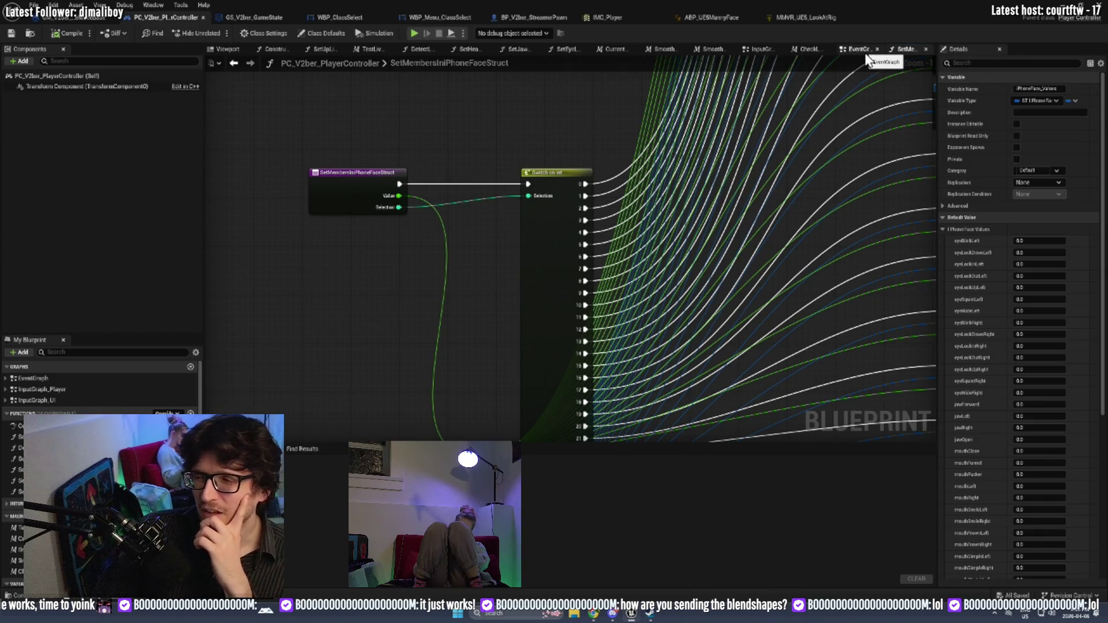
{"action": "mouse_move", "coordinate": [552, 272]}
{"action": "left_mouse_down"}
{"action": "mouse_move", "coordinate": [427, 396]}
{"action": "mouse_move", "coordinate": [678, 230]}
{"action": "mouse_move", "coordinate": [762, 247]}
{"action": "left_mouse_up"}
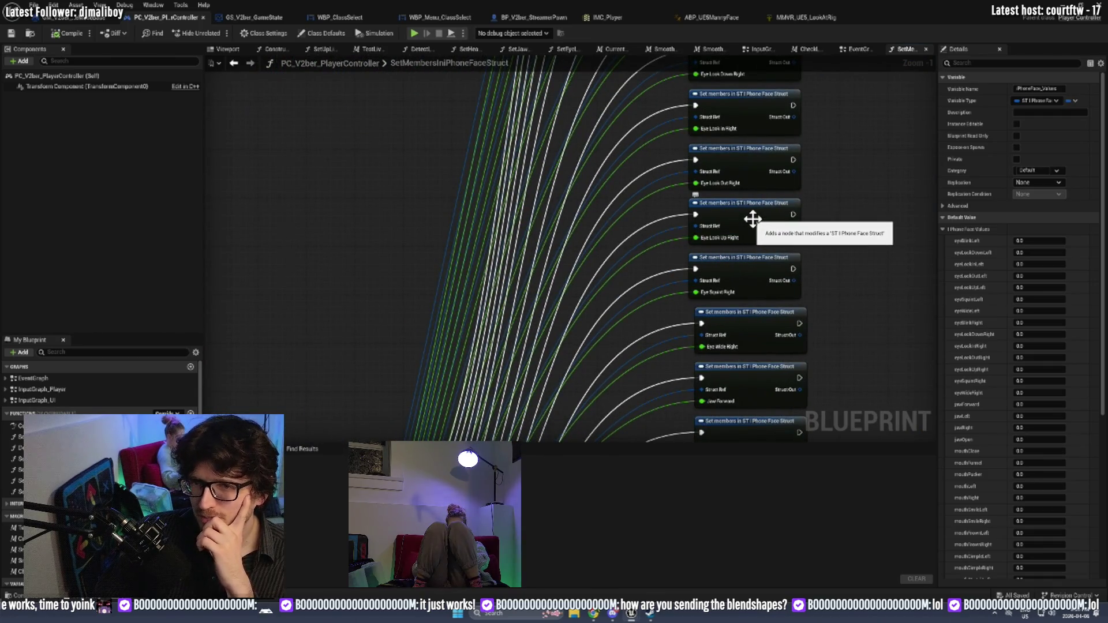
{"action": "left_click", "coordinate": [751, 217]}
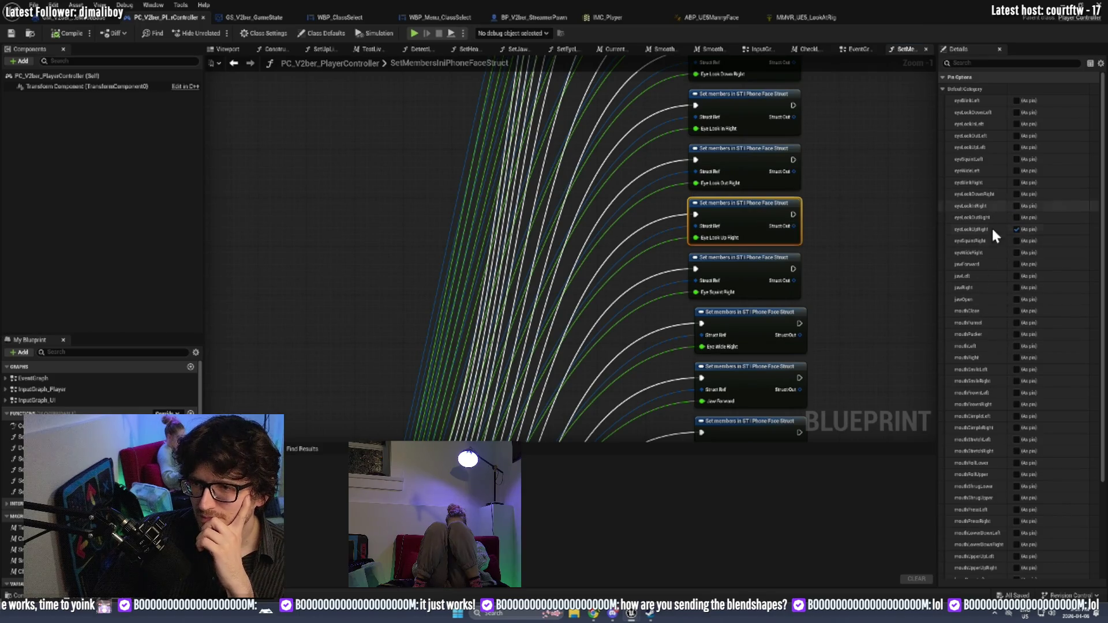
{"action": "scroll", "coordinate": [854, 362], "scroll_direction": "down", "scroll_amount": 5}
{"action": "left_click", "coordinate": [510, 164]}
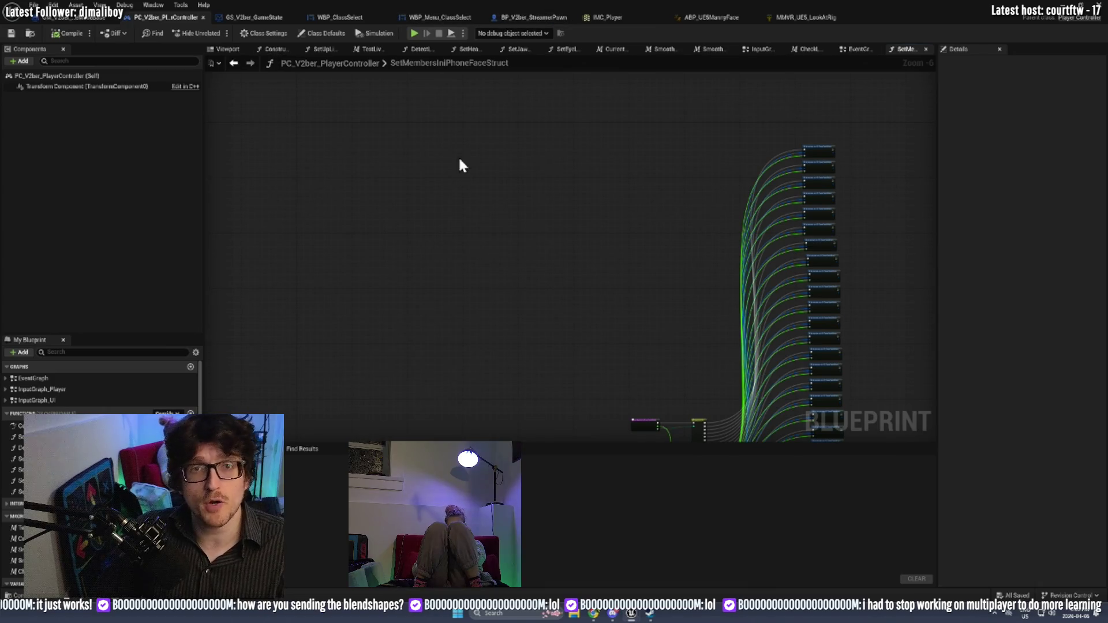
{"action": "left_click", "coordinate": [528, 17]}
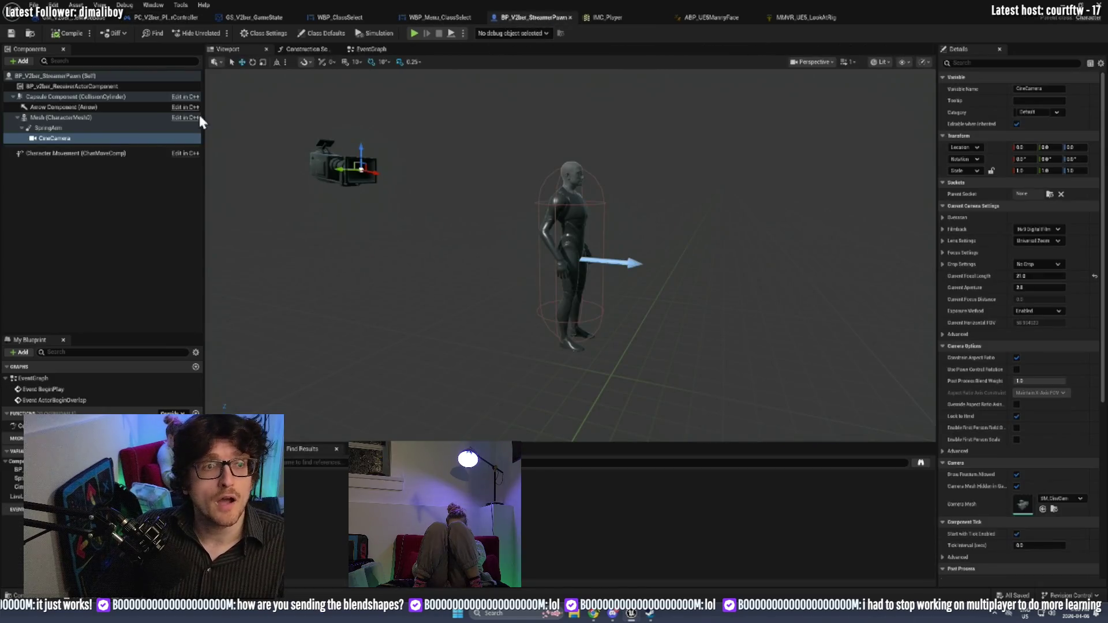
Edit BP_V2ber_ReceiverActorComponent, zoom into its iPhone Face Struct events, then switch to ABP_UE5MannyFace.
{"action": "left_click", "coordinate": [73, 87]}
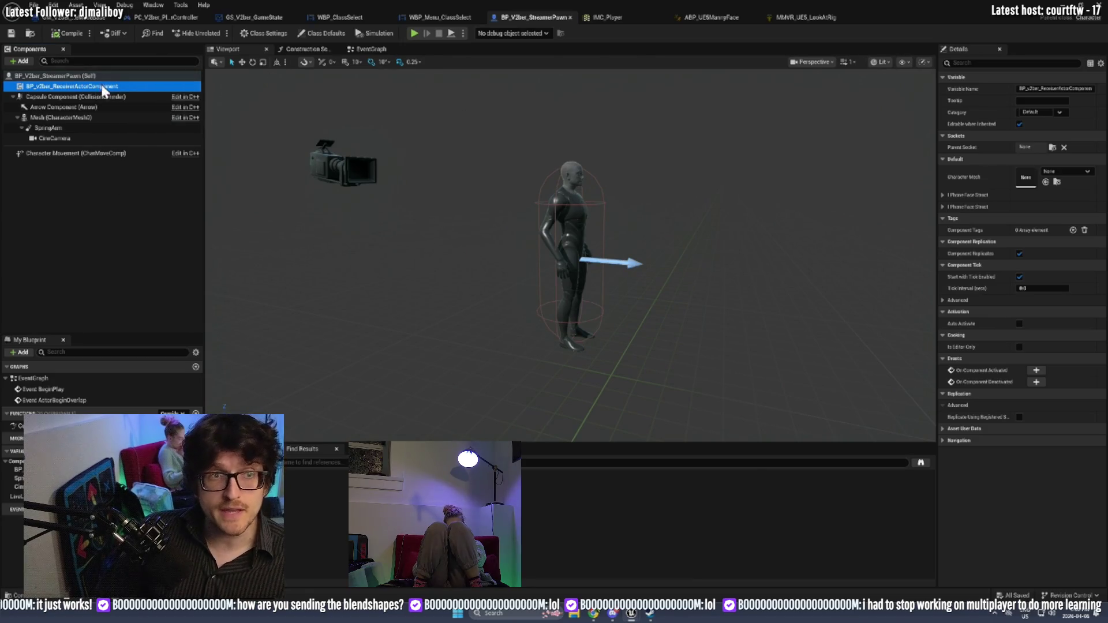
{"action": "right_click", "coordinate": [100, 93]}
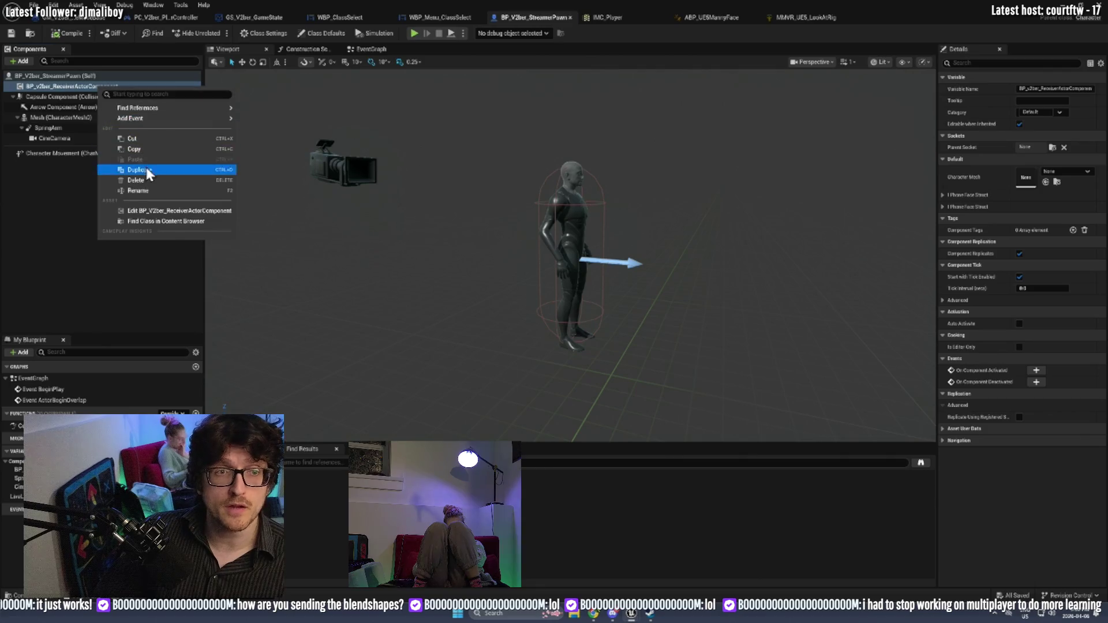
{"action": "left_click", "coordinate": [155, 211]}
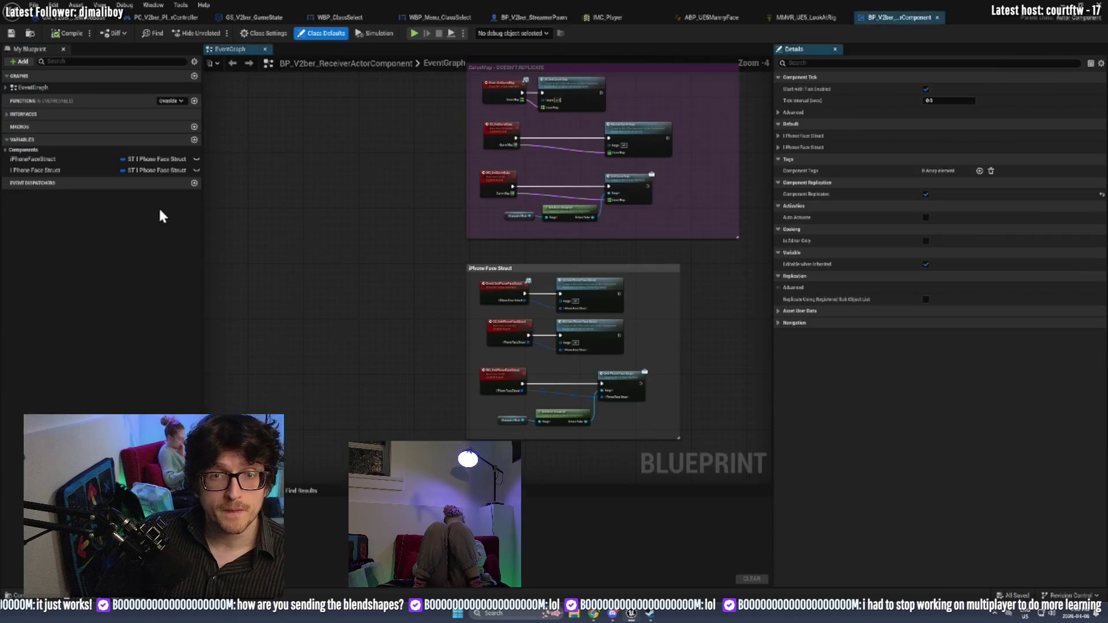
{"action": "scroll", "coordinate": [588, 297], "scroll_direction": "up", "scroll_amount": 3}
{"action": "double_click", "coordinate": [589, 258]}
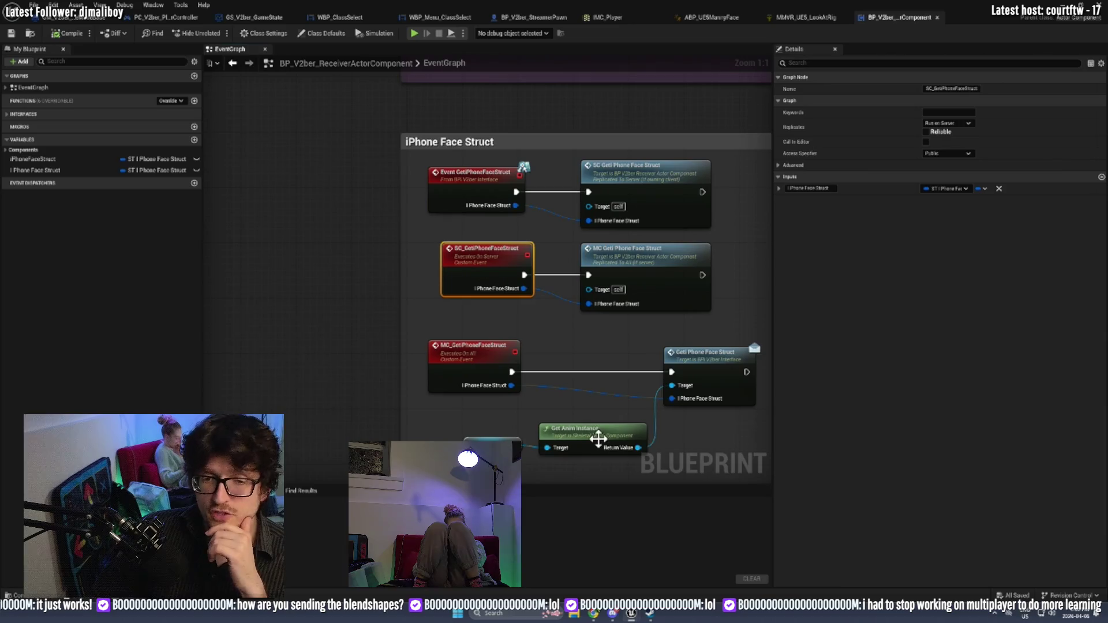
{"action": "left_click", "coordinate": [725, 17]}
{"action": "scroll", "coordinate": [745, 235], "scroll_direction": "up", "scroll_amount": 4}
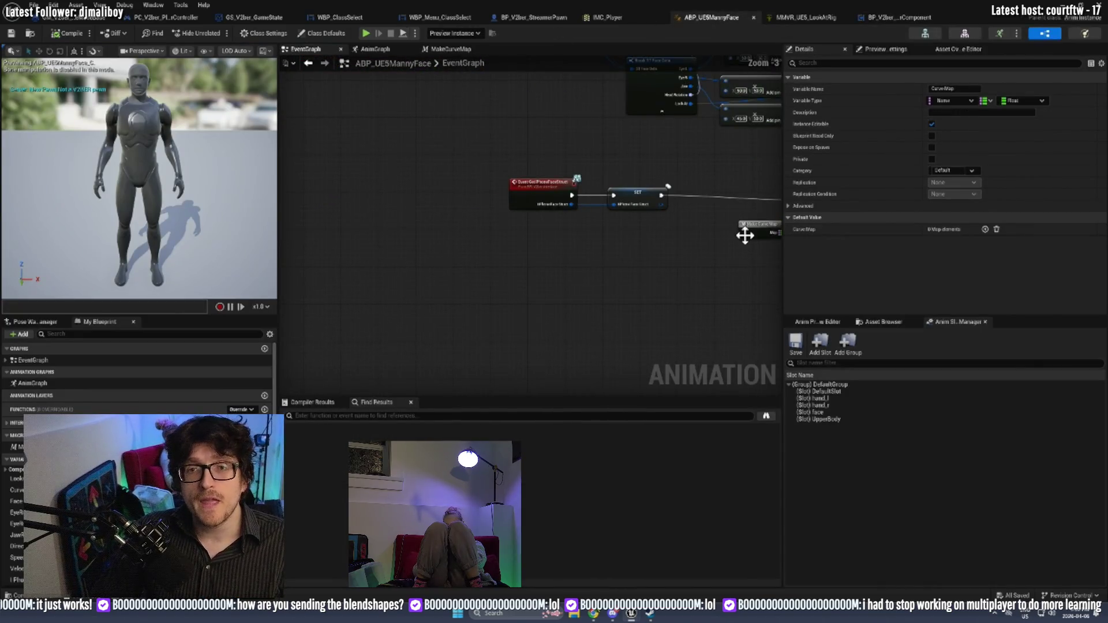
Browse Make Curve Map's Break ST IPhone Face Struct, Make Map keys and Outputs node.
{"action": "double_click", "coordinate": [551, 288]}
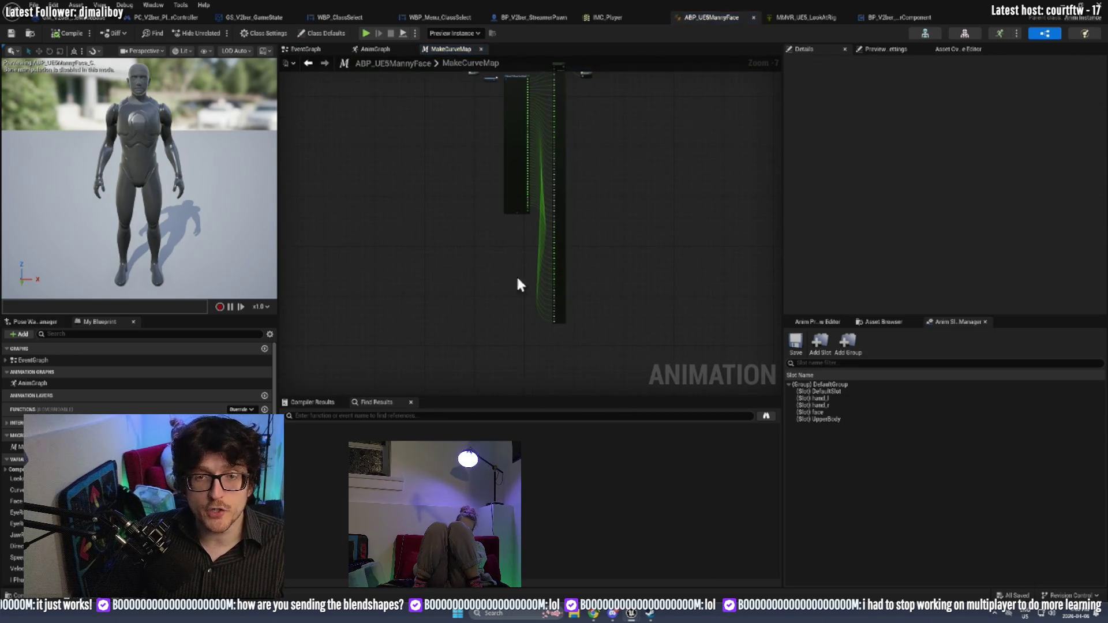
{"action": "left_click", "coordinate": [528, 230]}
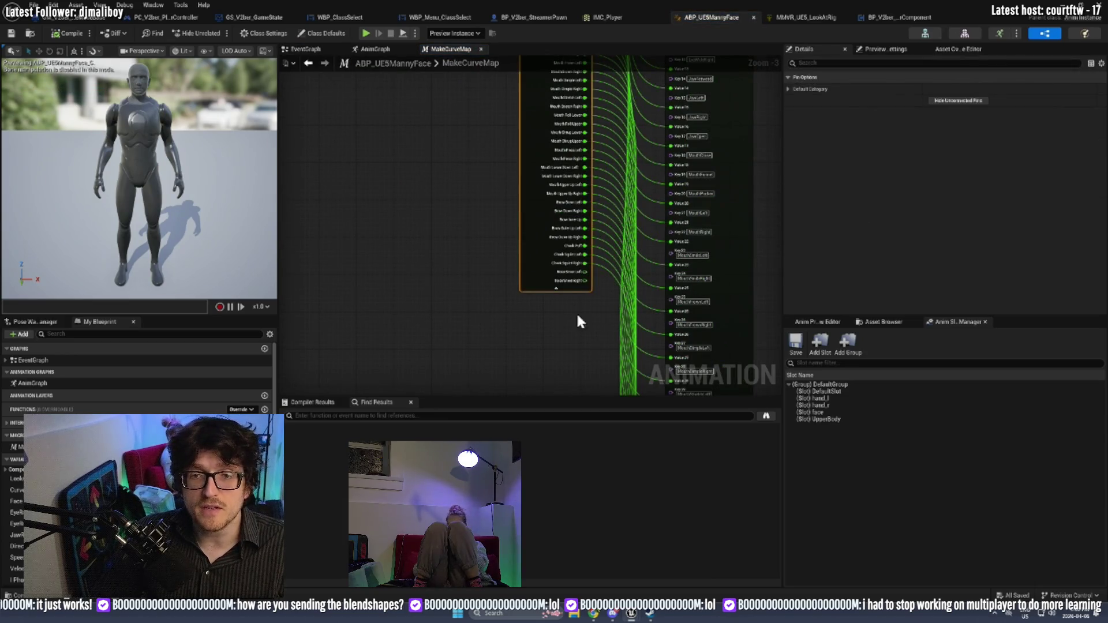
{"action": "mouse_move", "coordinate": [590, 341]}
{"action": "left_mouse_down"}
{"action": "mouse_move", "coordinate": [487, 171]}
{"action": "mouse_move", "coordinate": [449, 58]}
{"action": "left_mouse_up"}
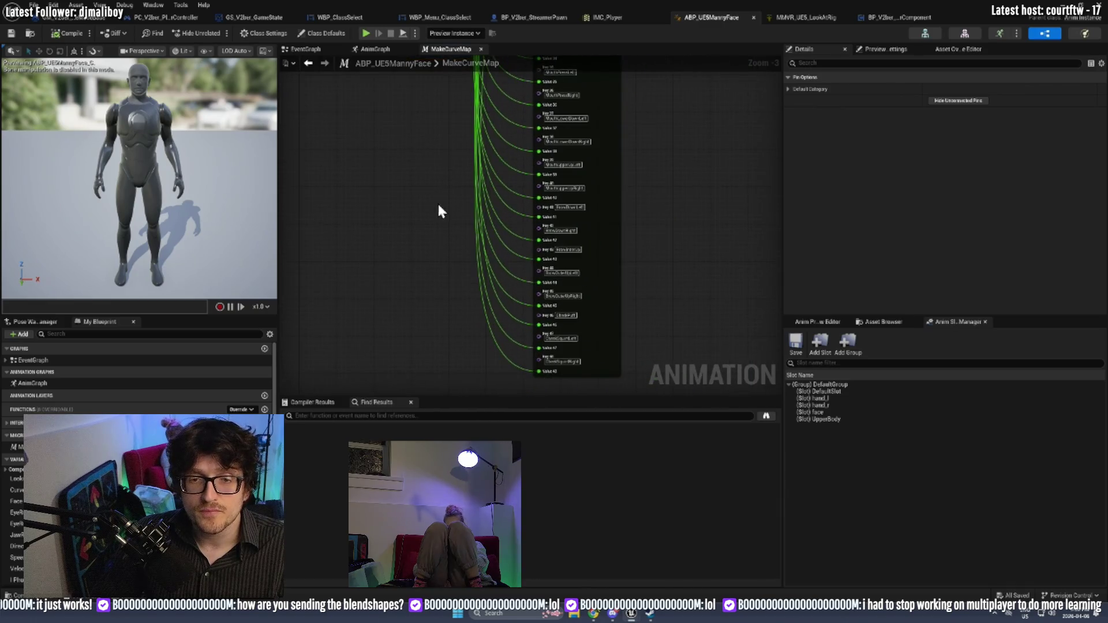
{"action": "left_click_drag", "start_coordinate": [449, 218], "coordinate": [468, 122]}
{"action": "left_click_drag", "start_coordinate": [471, 72], "coordinate": [455, 201]}
{"action": "scroll", "coordinate": [440, 245], "scroll_direction": "up", "scroll_amount": 3}
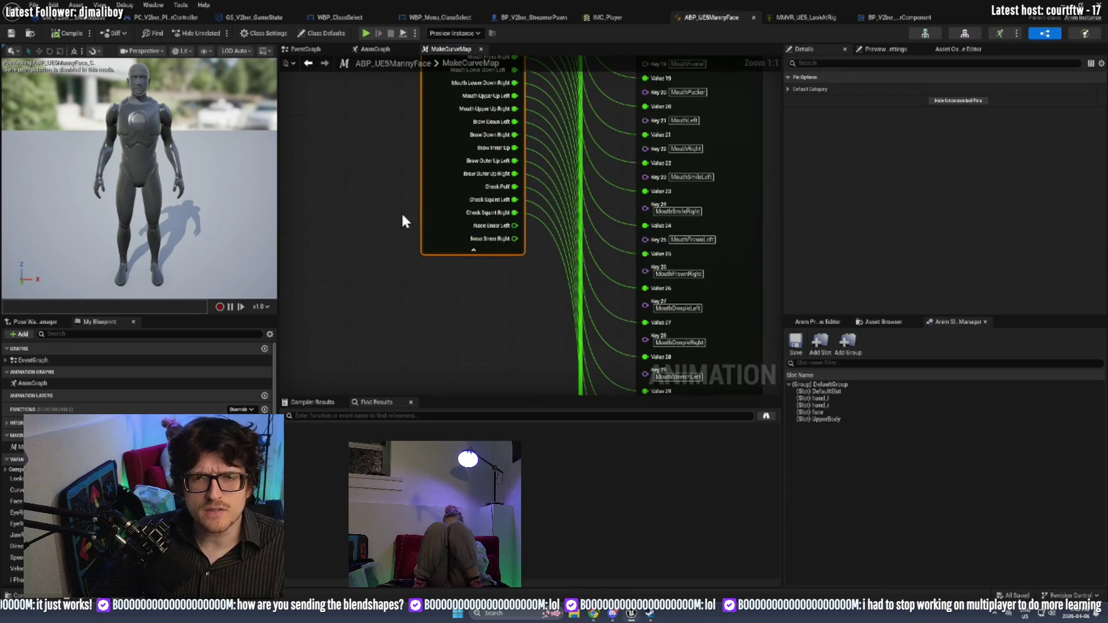
{"action": "mouse_move", "coordinate": [381, 166]}
{"action": "left_mouse_down"}
{"action": "mouse_move", "coordinate": [383, 250]}
{"action": "mouse_move", "coordinate": [426, 392]}
{"action": "left_mouse_up"}
{"action": "left_click_drag", "start_coordinate": [435, 354], "coordinate": [309, 223]}
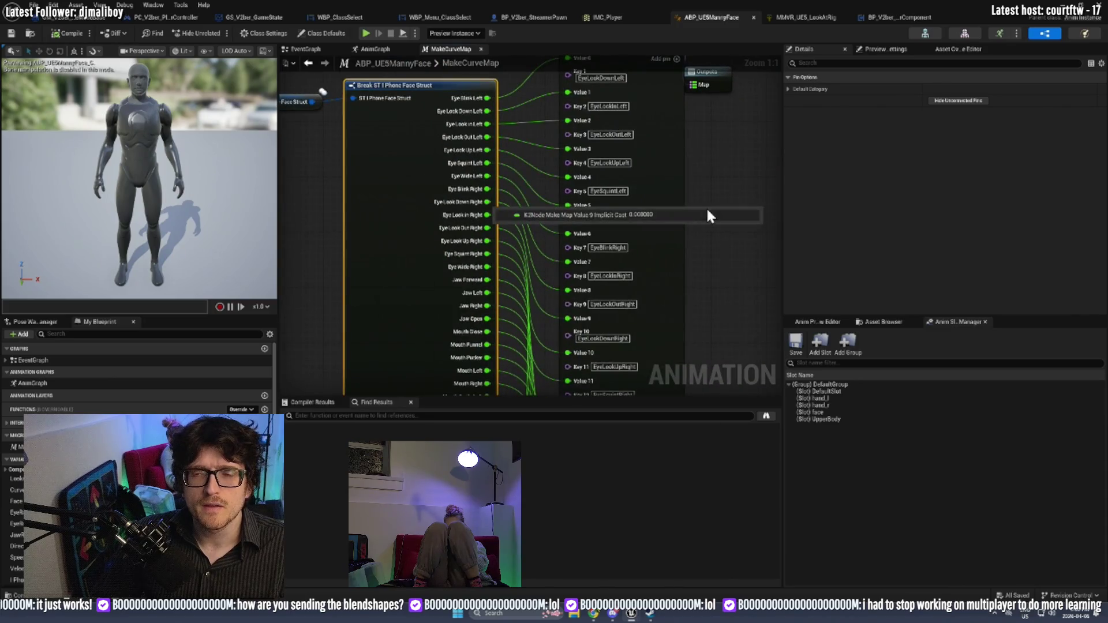
{"action": "left_click_drag", "start_coordinate": [682, 159], "coordinate": [544, 311]}
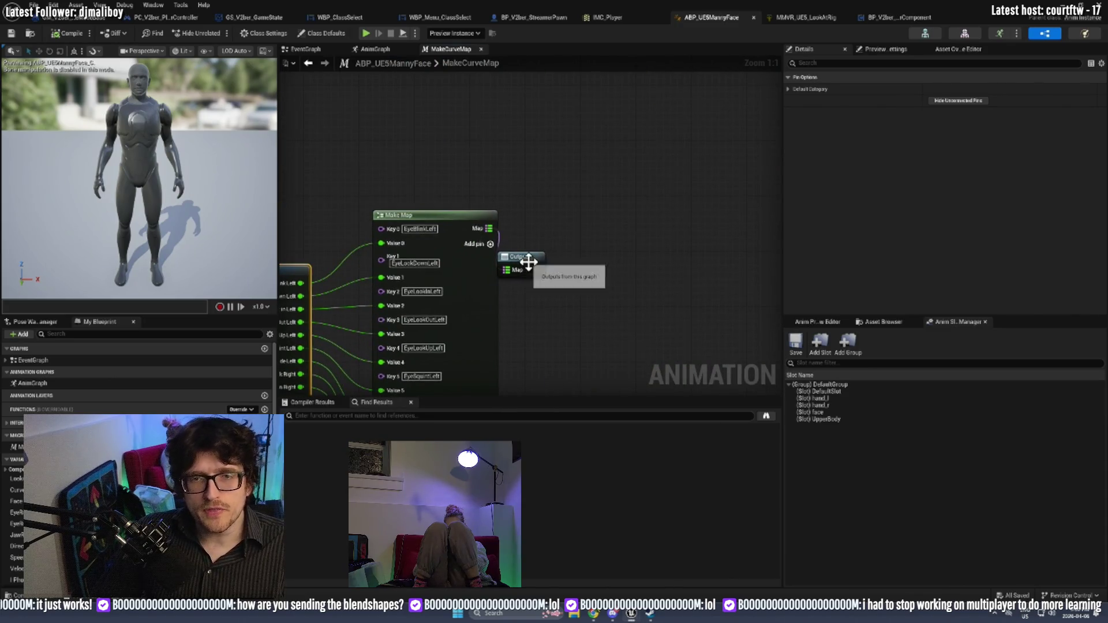
{"action": "left_click", "coordinate": [571, 236]}
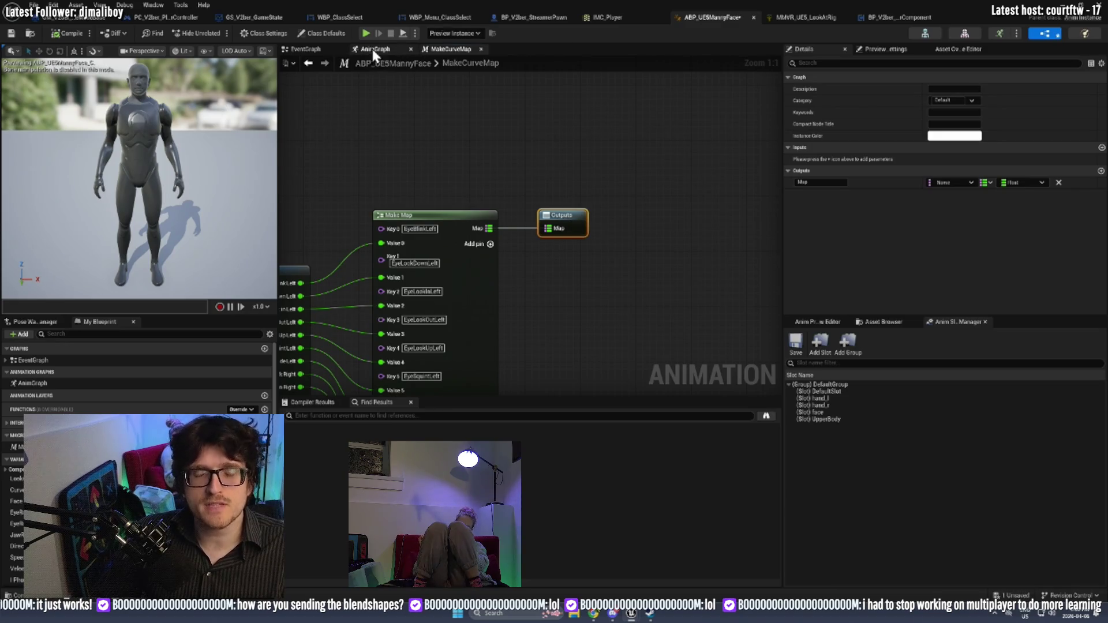
Select the Modify Curve node in the AnimGraph, then return to the receiver component.
{"action": "left_click", "coordinate": [371, 49]}
{"action": "scroll", "coordinate": [511, 240], "scroll_direction": "up", "scroll_amount": 3}
{"action": "left_click", "coordinate": [604, 223]}
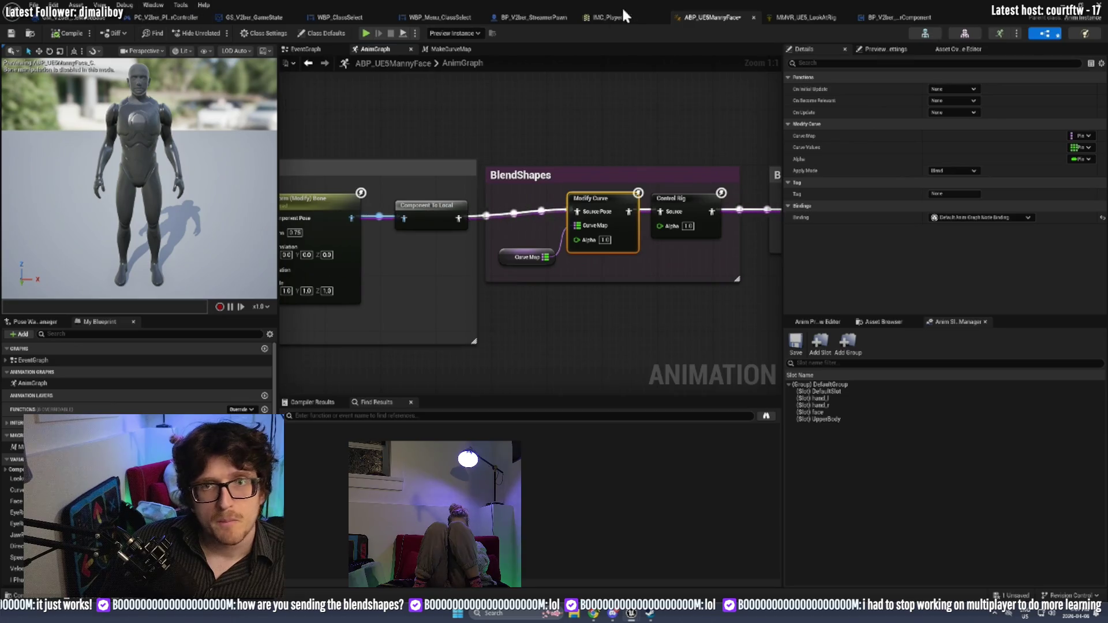
{"action": "left_click", "coordinate": [873, 18]}
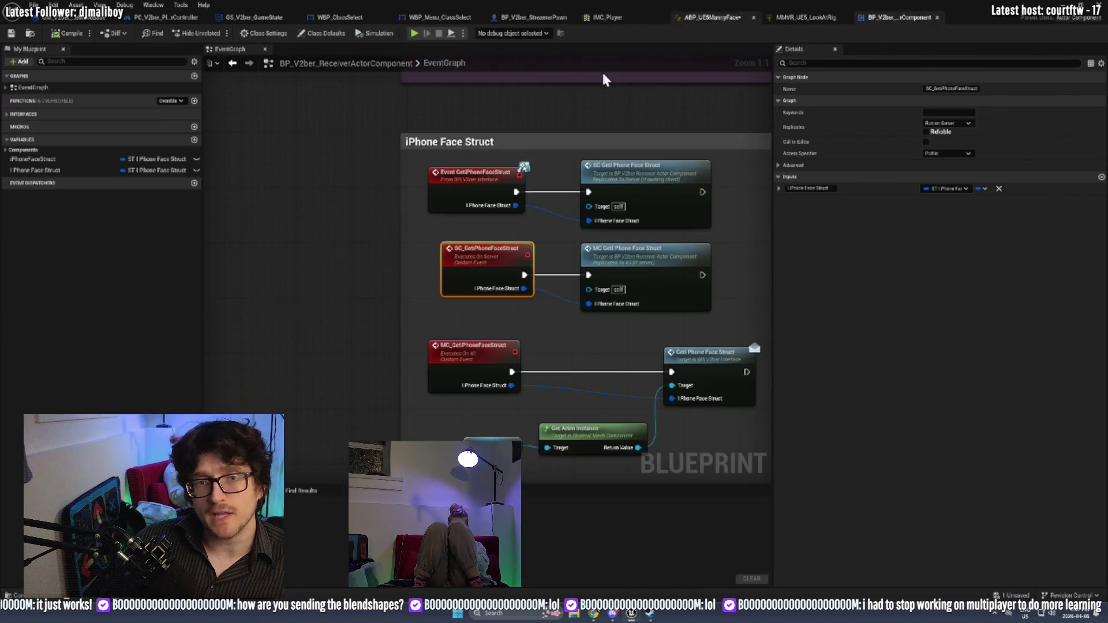
Select Event GetFaceData under the Transmit Face Data comment, then return to BP_V2ber_StreamerPawn.
{"action": "scroll", "coordinate": [293, 164], "scroll_direction": "down", "scroll_amount": 4}
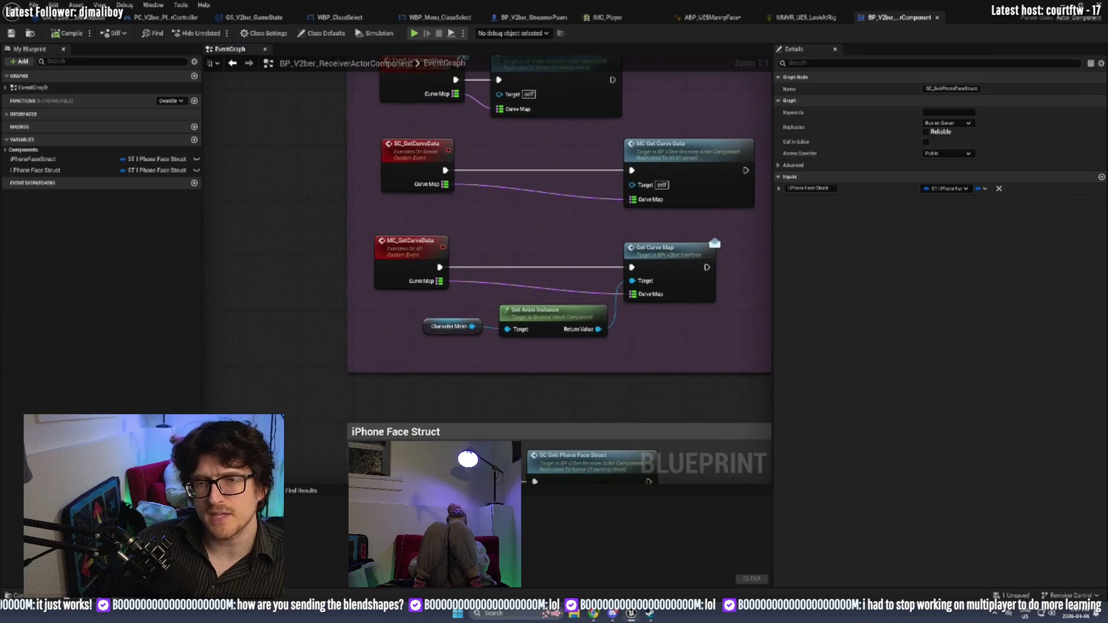
{"action": "scroll", "coordinate": [327, 396], "scroll_direction": "up", "scroll_amount": 2}
{"action": "scroll", "coordinate": [279, 331], "scroll_direction": "up", "scroll_amount": 1}
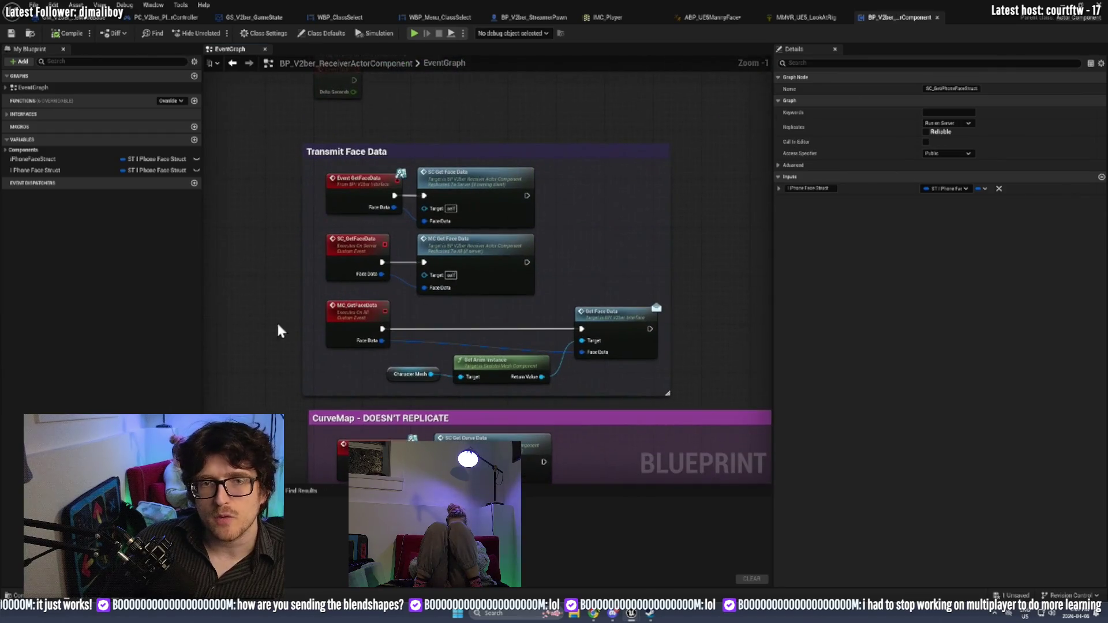
{"action": "left_click", "coordinate": [368, 176]}
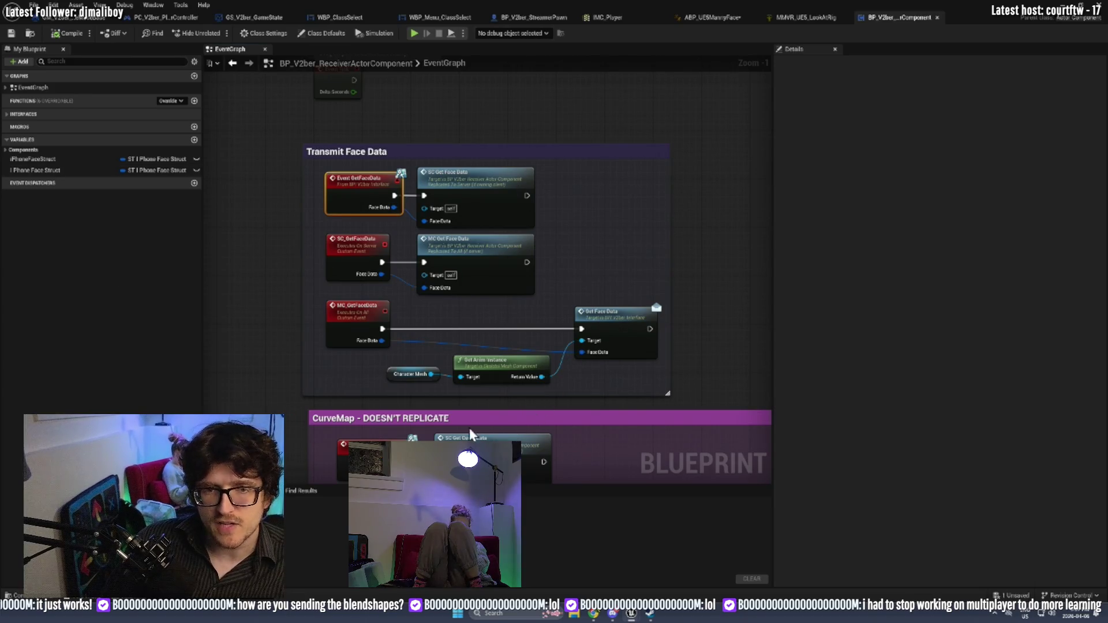
{"action": "scroll", "coordinate": [456, 278], "scroll_direction": "down", "scroll_amount": 1}
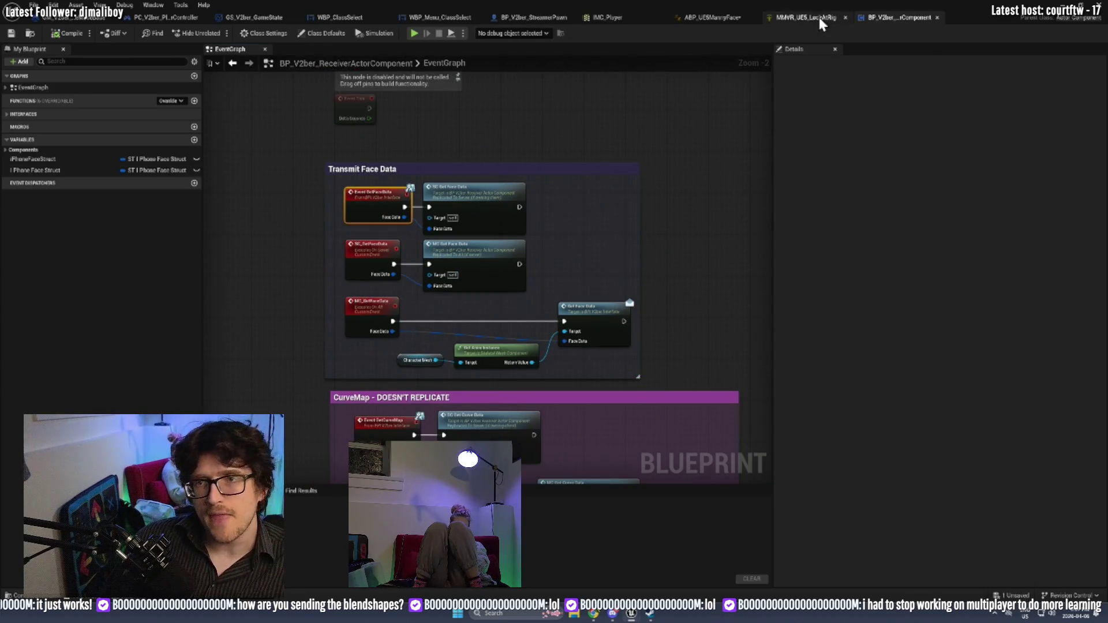
{"action": "left_click", "coordinate": [523, 18]}
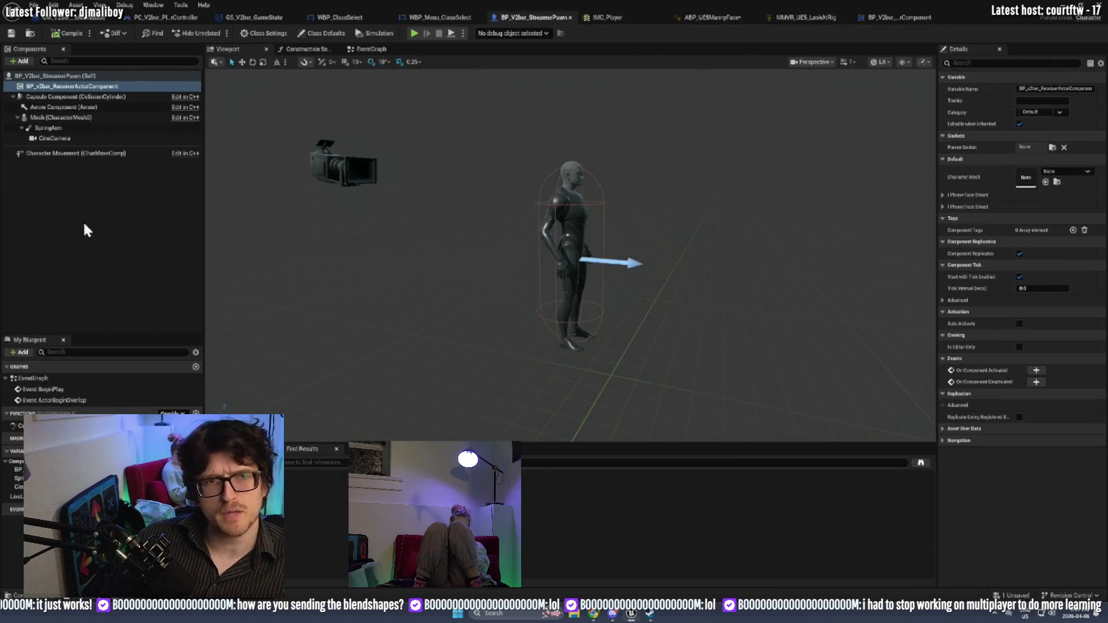
Show the pawn's EventGraph, ABP_UE5MannyFace and PC_V2ber_PlayerController, ending zoomed out on GS_V2ber_GameState.
{"action": "left_click", "coordinate": [361, 50]}
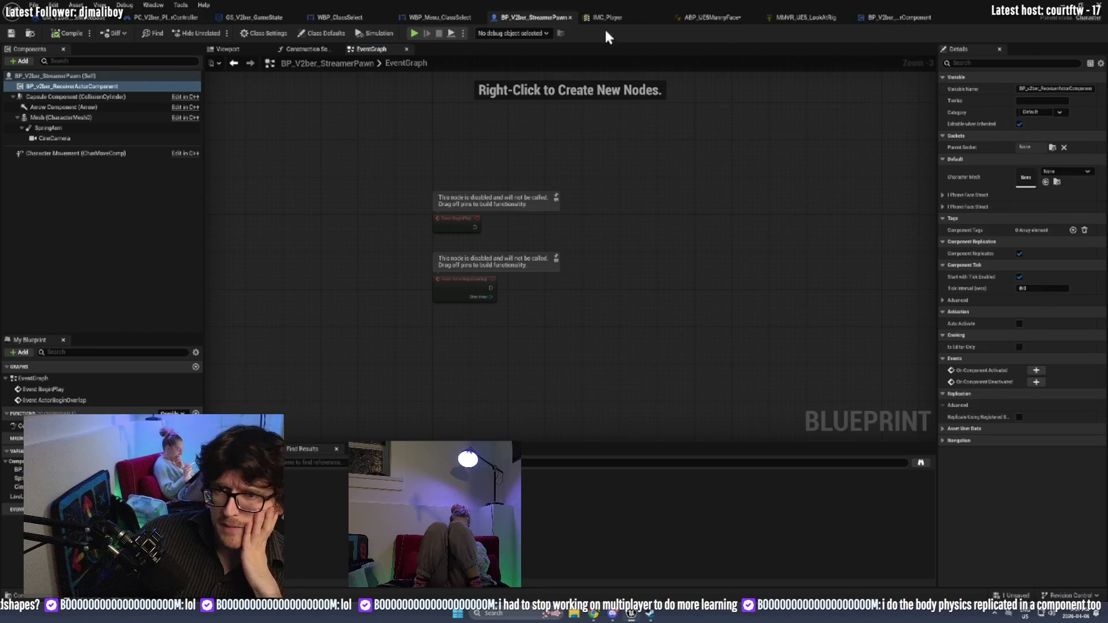
{"action": "left_click", "coordinate": [710, 19]}
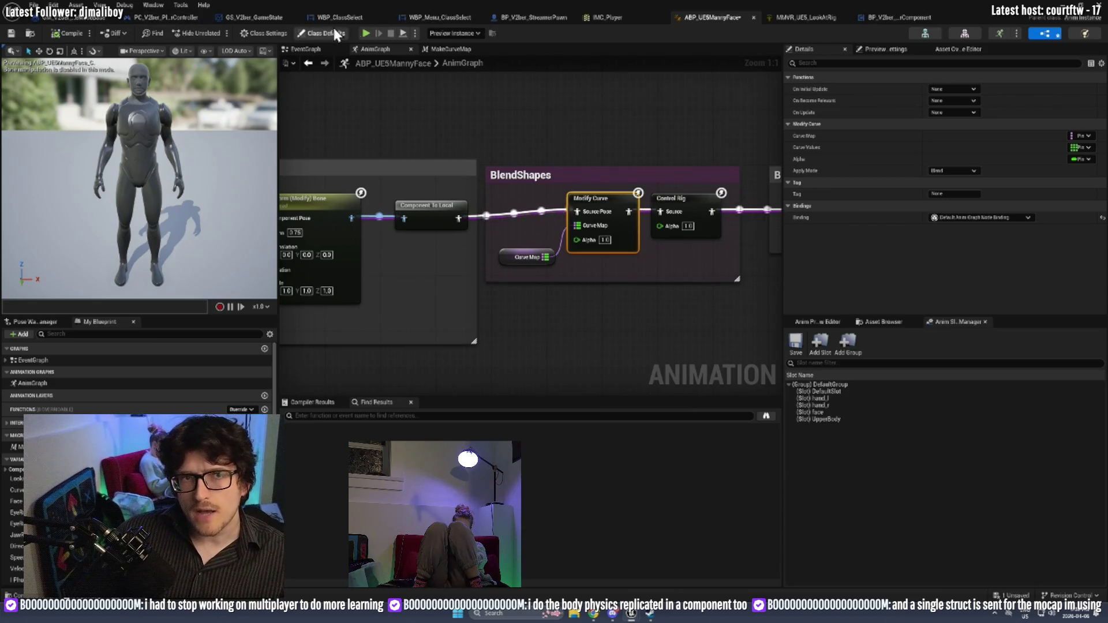
{"action": "left_click", "coordinate": [188, 18]}
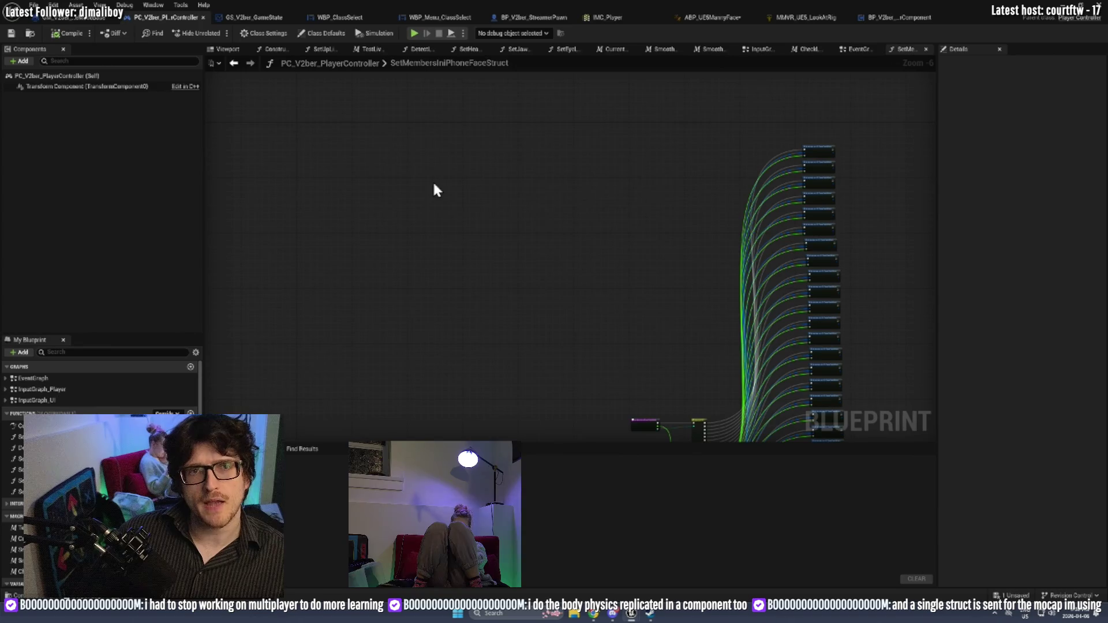
{"action": "left_click", "coordinate": [249, 19]}
{"action": "scroll", "coordinate": [410, 231], "scroll_direction": "down", "scroll_amount": 3}
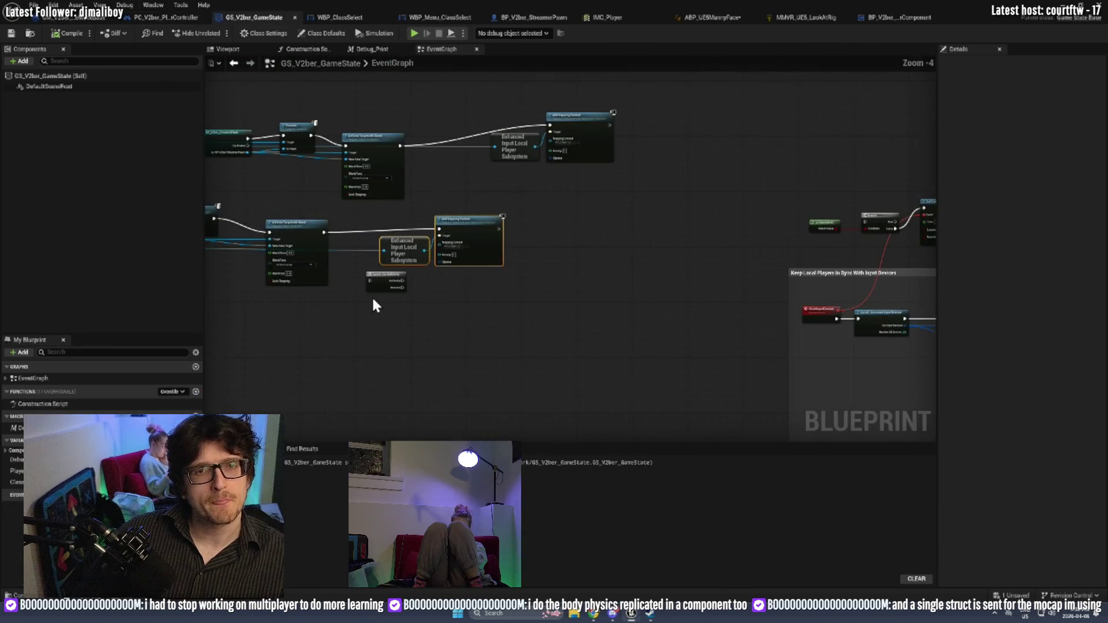
{"action": "scroll", "coordinate": [479, 223], "scroll_direction": "up", "scroll_amount": 4}
{"action": "mouse_move", "coordinate": [334, 253]}
{"action": "left_mouse_down"}
{"action": "mouse_move", "coordinate": [805, 258]}
{"action": "mouse_move", "coordinate": [487, 267]}
{"action": "mouse_move", "coordinate": [634, 289]}
{"action": "mouse_move", "coordinate": [804, 347]}
{"action": "mouse_move", "coordinate": [933, 348]}
{"action": "left_mouse_up"}
{"action": "scroll", "coordinate": [597, 264], "scroll_direction": "down", "scroll_amount": 2}
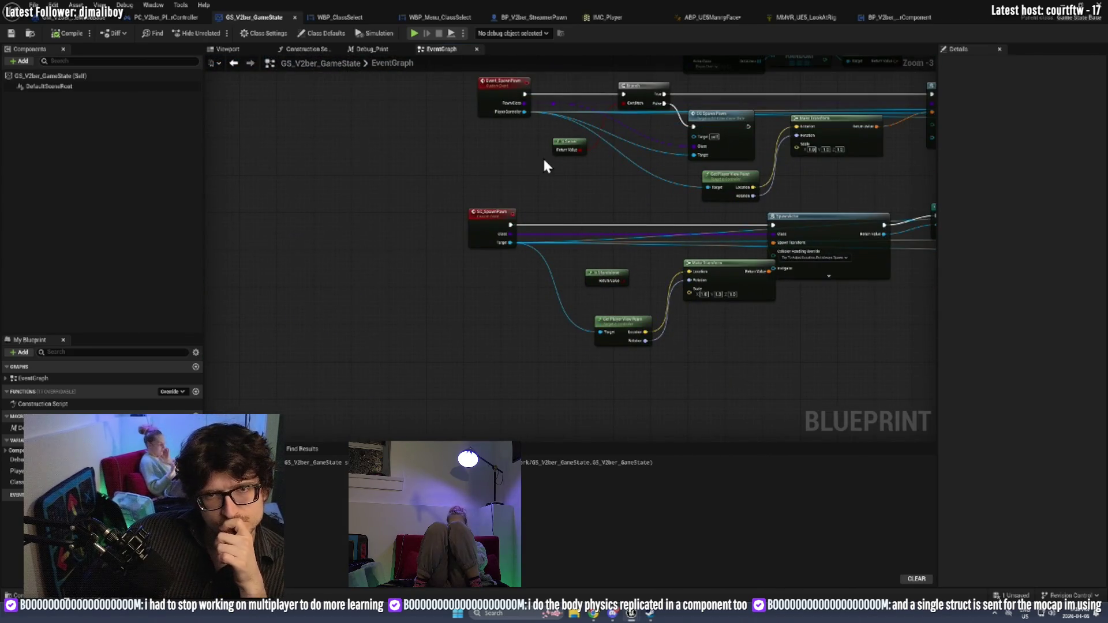
{"action": "scroll", "coordinate": [700, 207], "scroll_direction": "up", "scroll_amount": 3}
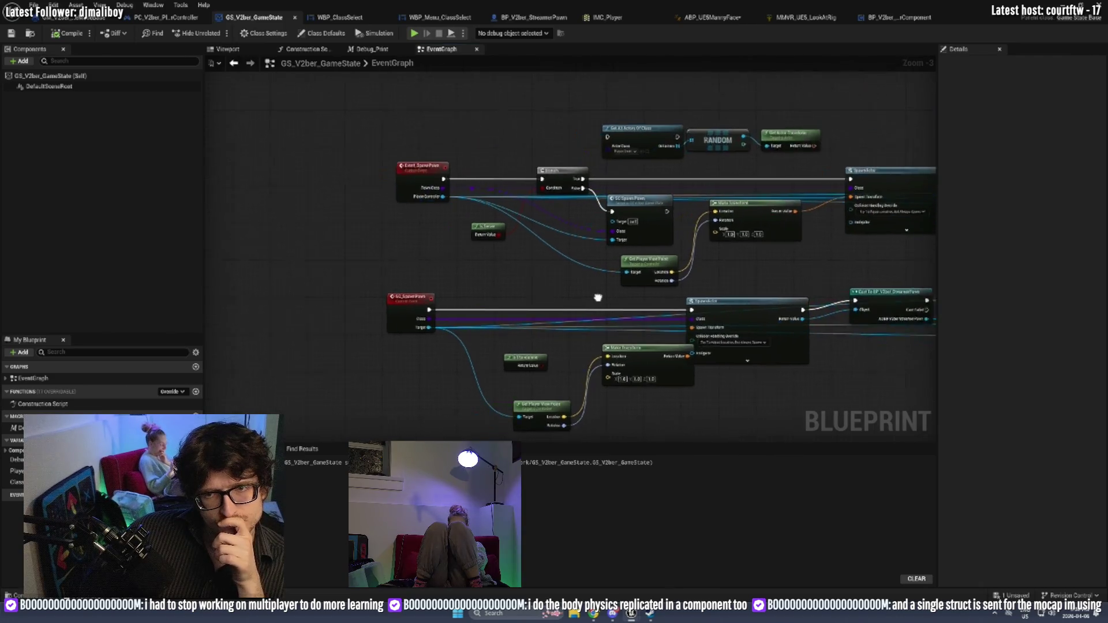
{"action": "mouse_move", "coordinate": [638, 177]}
{"action": "left_mouse_down"}
{"action": "mouse_move", "coordinate": [587, 187]}
{"action": "mouse_move", "coordinate": [610, 193]}
{"action": "mouse_move", "coordinate": [618, 181]}
{"action": "left_mouse_up"}
{"action": "mouse_move", "coordinate": [461, 196]}
{"action": "left_mouse_down"}
{"action": "mouse_move", "coordinate": [389, 223]}
{"action": "mouse_move", "coordinate": [364, 217]}
{"action": "left_mouse_up"}
{"action": "left_click_drag", "start_coordinate": [333, 277], "coordinate": [468, 133]}
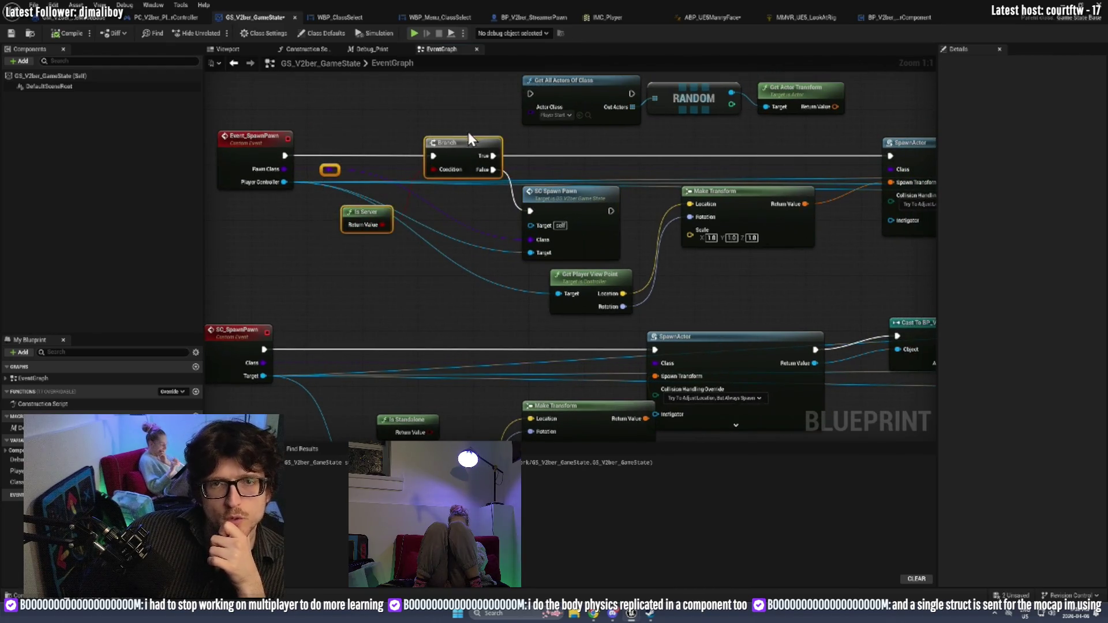
{"action": "scroll", "coordinate": [656, 296], "scroll_direction": "down", "scroll_amount": 4}
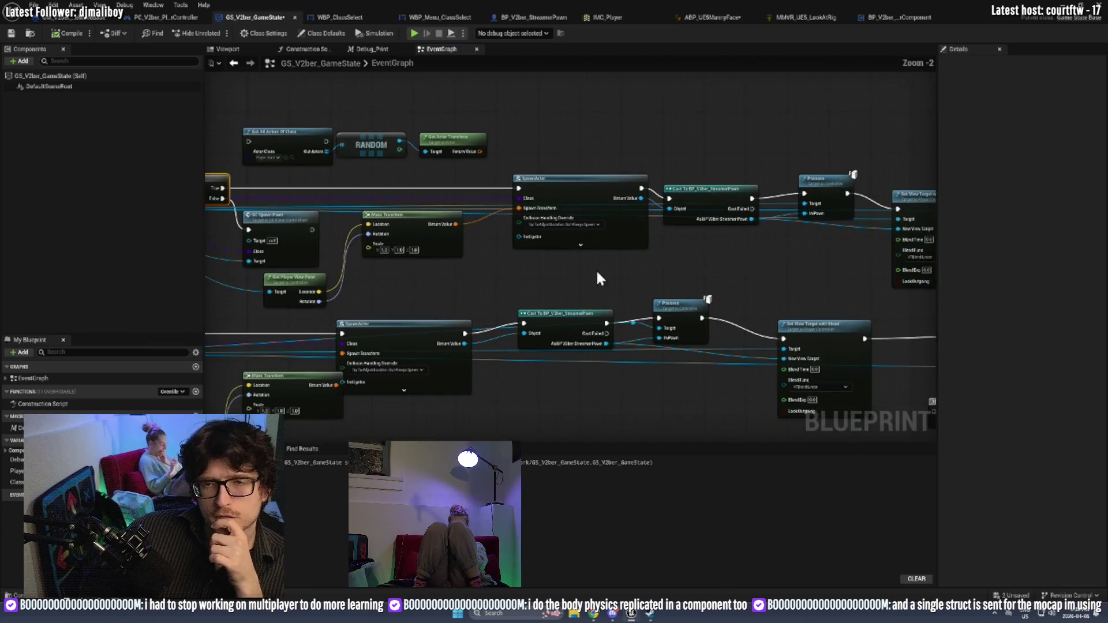
{"action": "mouse_move", "coordinate": [558, 286]}
{"action": "left_mouse_down"}
{"action": "mouse_move", "coordinate": [929, 192]}
{"action": "mouse_move", "coordinate": [679, 218]}
{"action": "mouse_move", "coordinate": [871, 186]}
{"action": "left_mouse_up"}
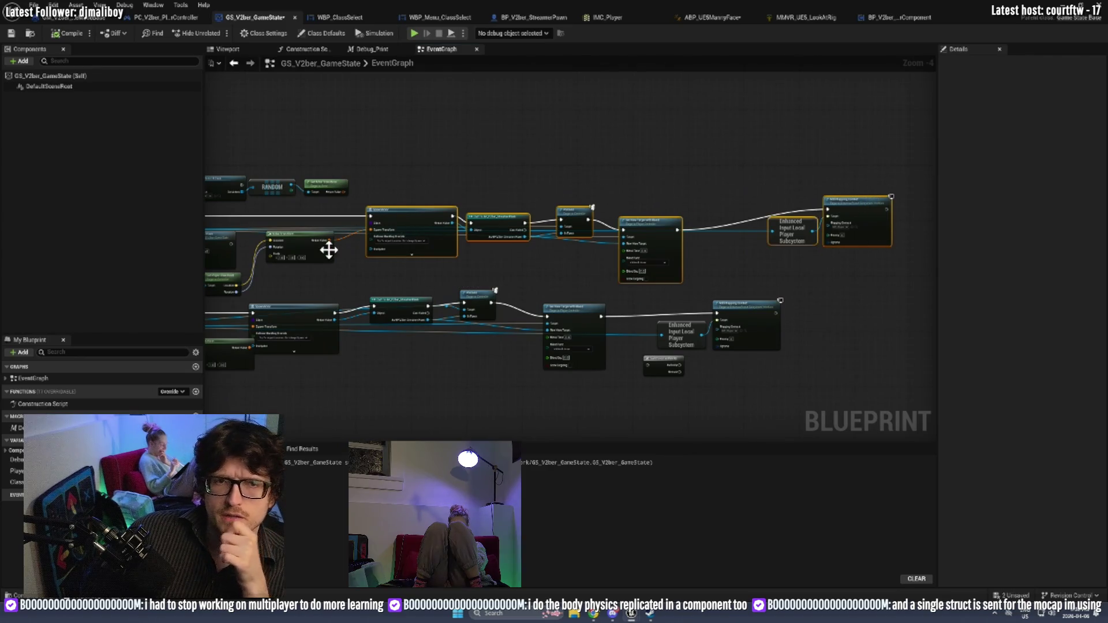
{"action": "left_click_drag", "start_coordinate": [292, 217], "coordinate": [413, 219]}
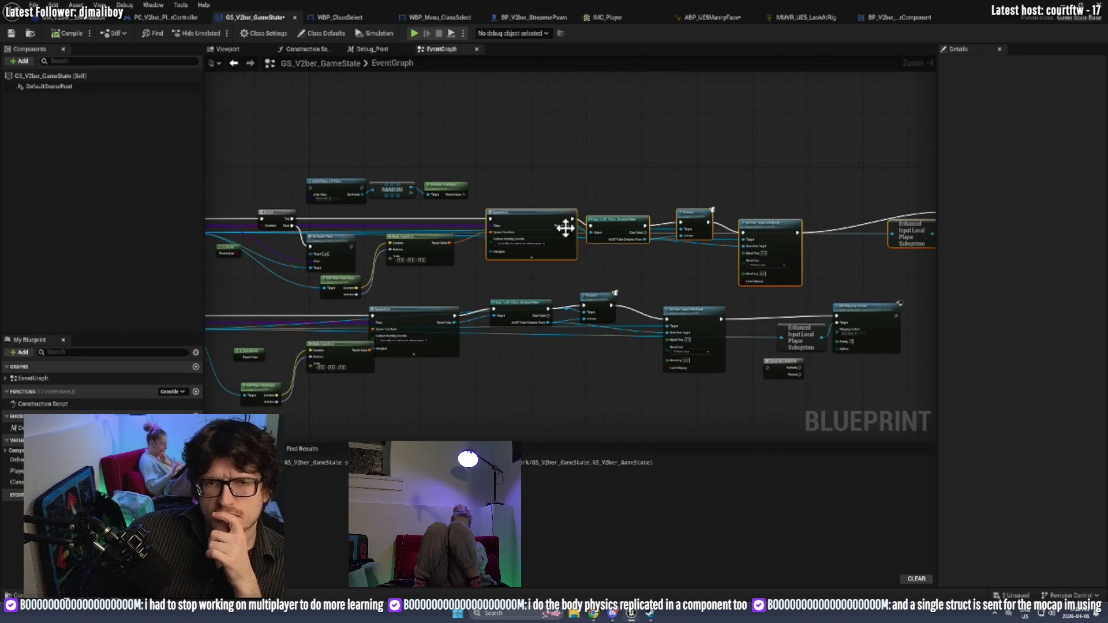
{"action": "scroll", "coordinate": [334, 325], "scroll_direction": "up", "scroll_amount": 4}
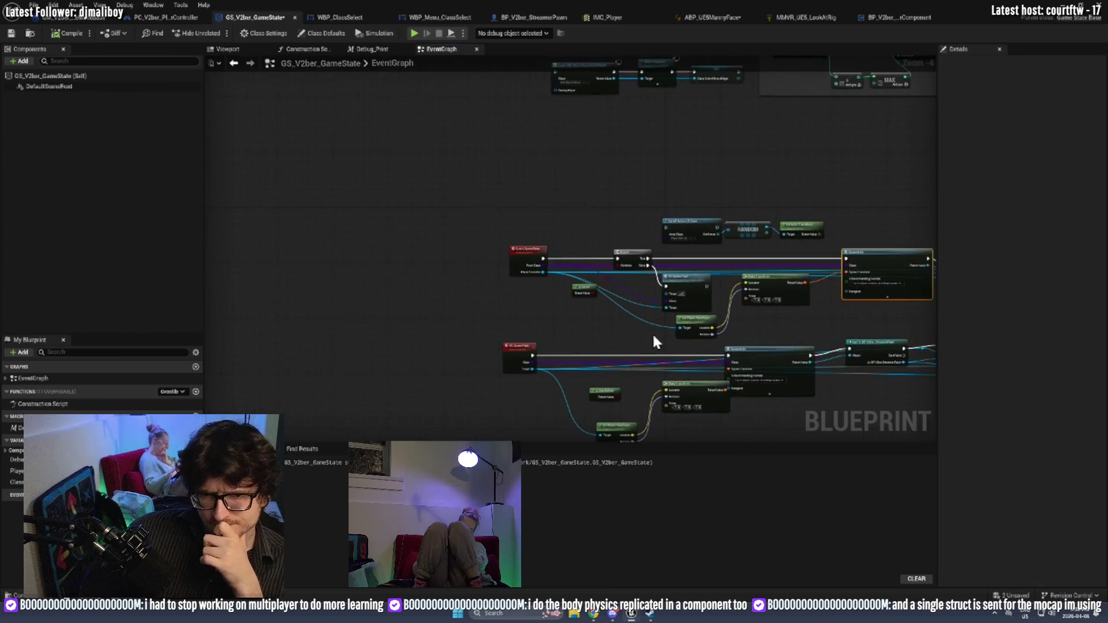
Set the SC_SpawnPawn event to replicate Run on Server and mark it Reliable.
{"action": "left_click", "coordinate": [333, 215]}
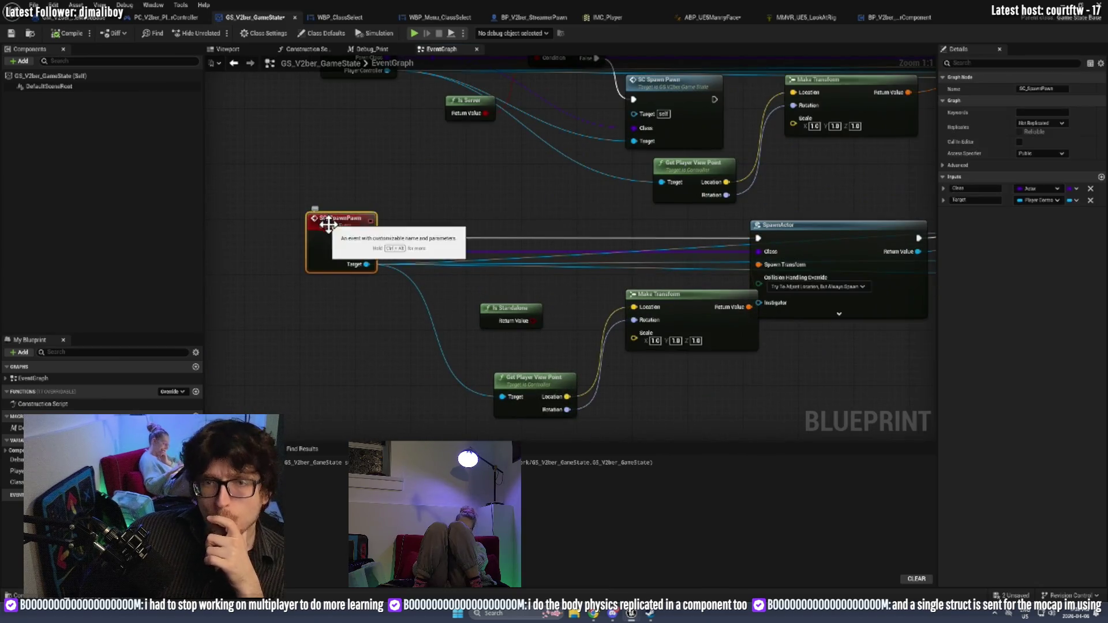
{"action": "left_click", "coordinate": [1036, 123]}
{"action": "left_click", "coordinate": [1057, 156]}
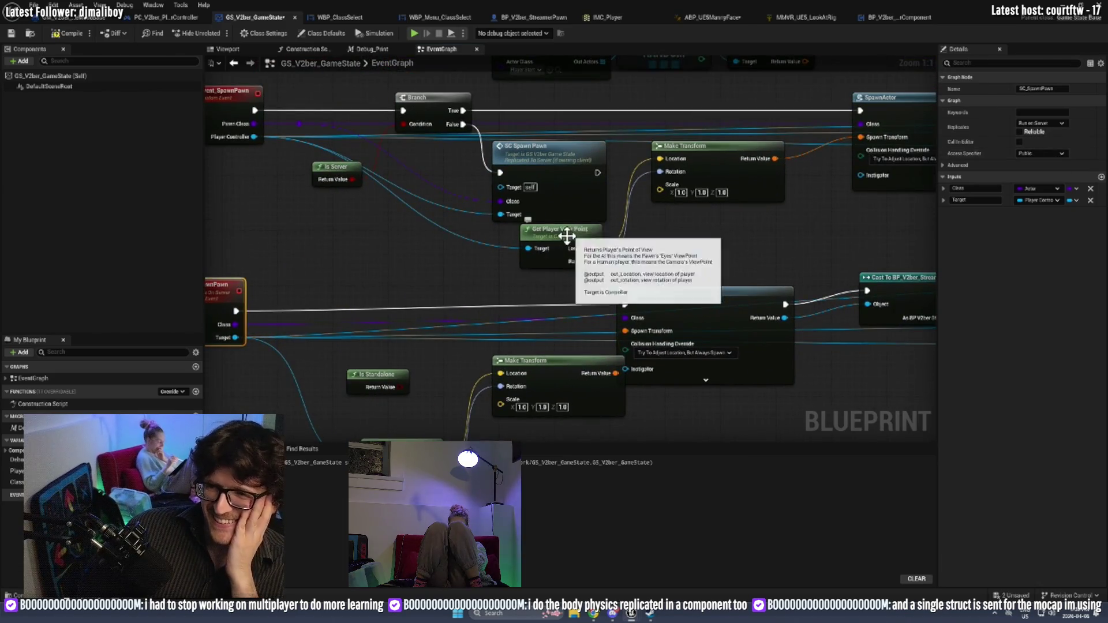
{"action": "left_click_drag", "start_coordinate": [568, 229], "coordinate": [562, 250]}
{"action": "left_click", "coordinate": [271, 322]}
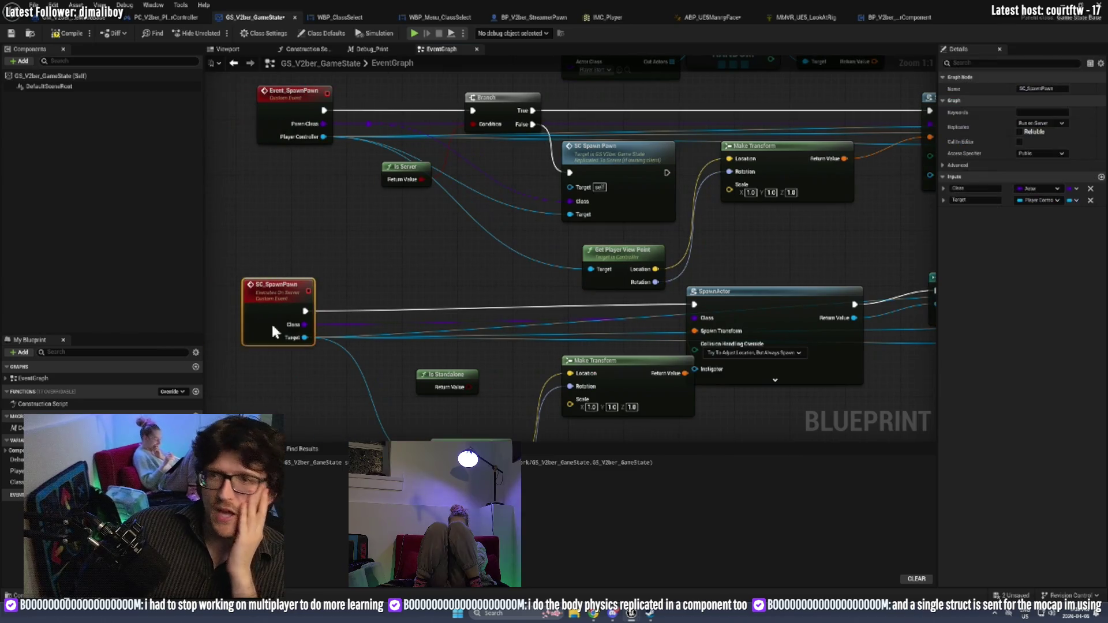
{"action": "left_click", "coordinate": [1020, 132]}
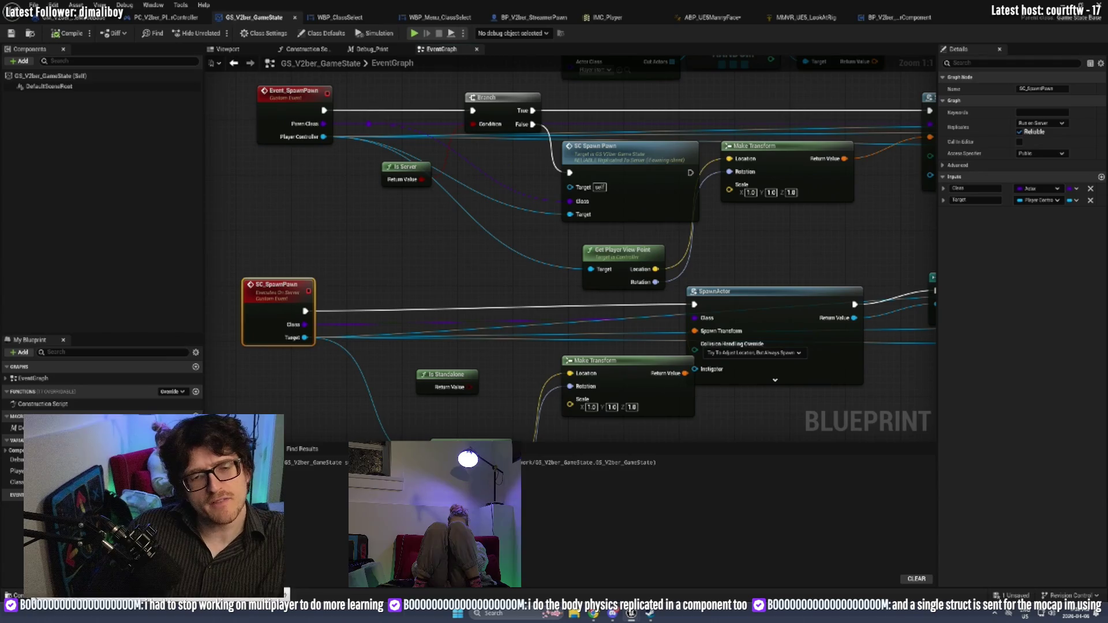
Open the ST_FaceData struct from the Struct folder in the Content Drawer.
{"action": "left_click", "coordinate": [29, 595]}
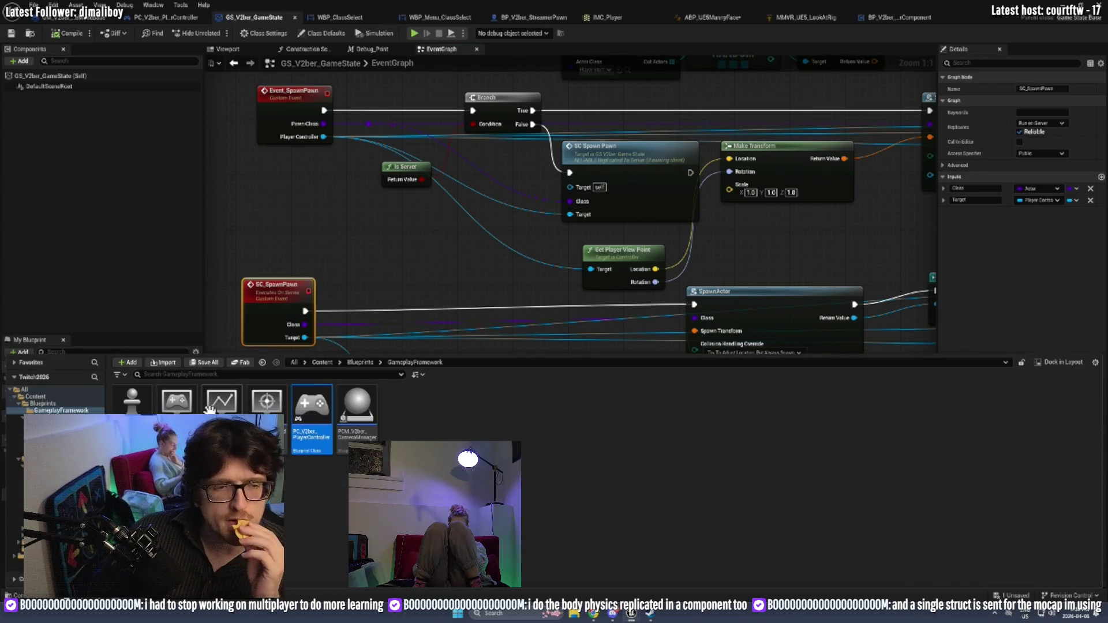
{"action": "left_click", "coordinate": [15, 444]}
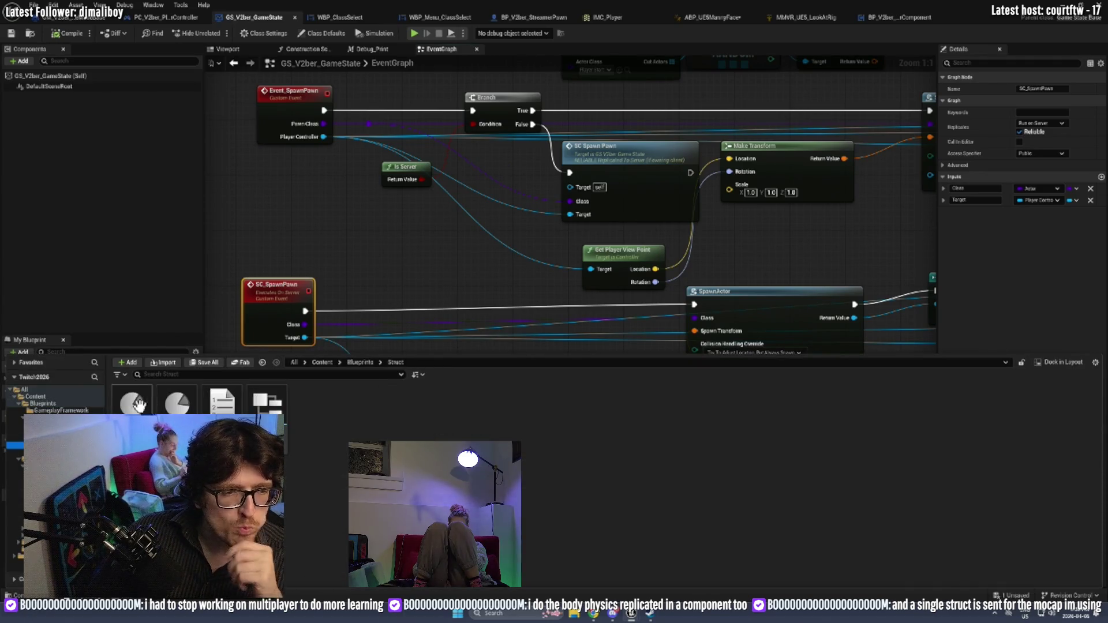
{"action": "double_click", "coordinate": [261, 407]}
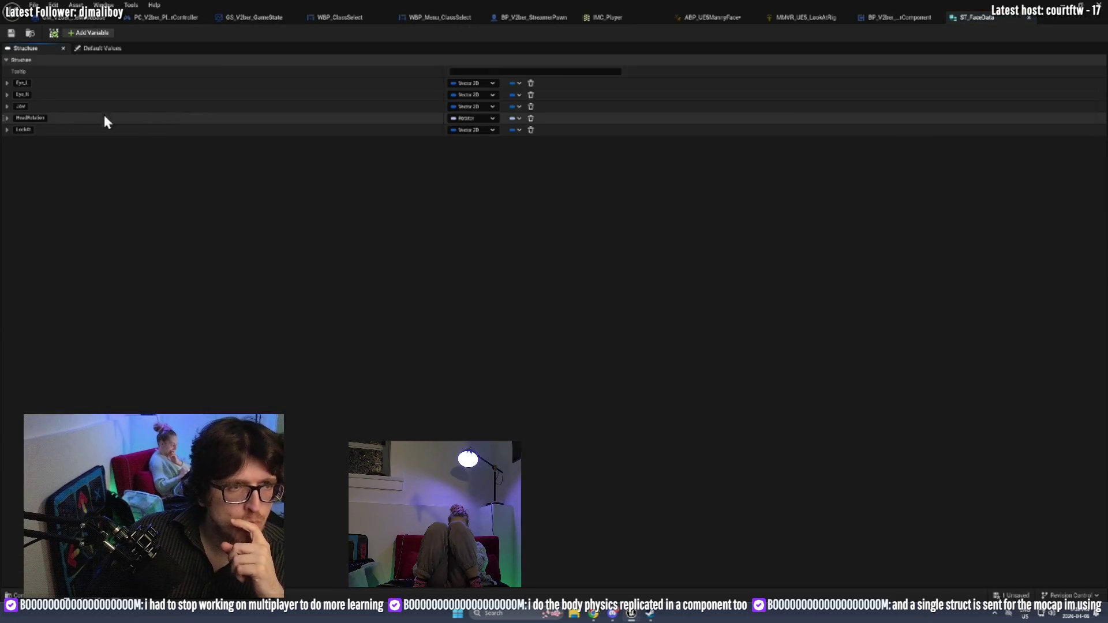
Review the Eye_L and HeadRotation members, save ST_FaceData, and minimize the struct editor.
{"action": "left_click", "coordinate": [8, 83]}
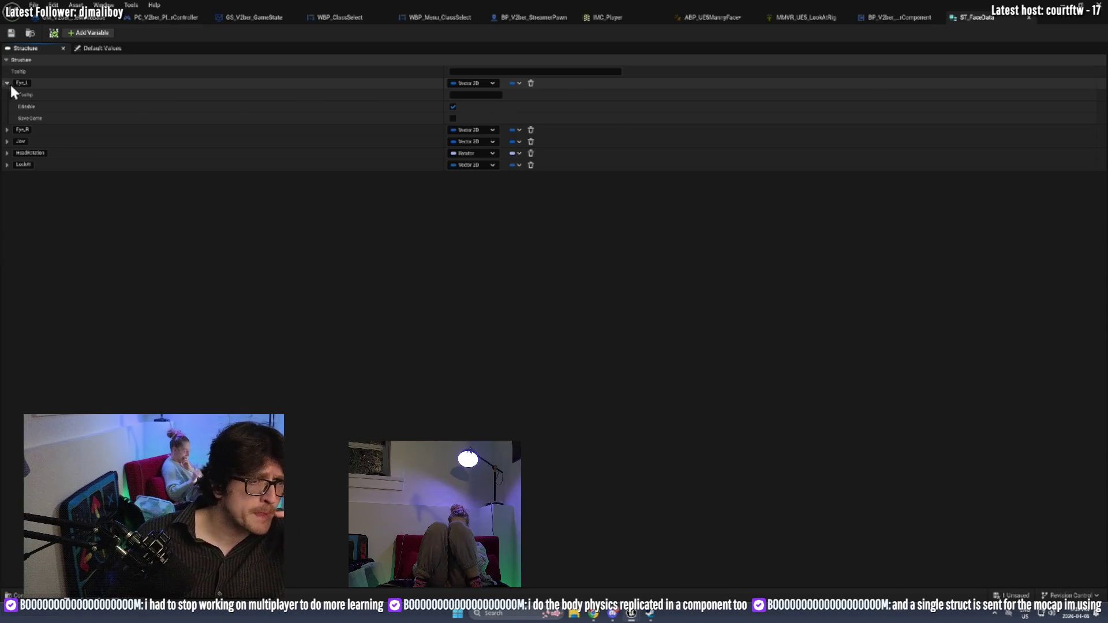
{"action": "left_click", "coordinate": [7, 155]}
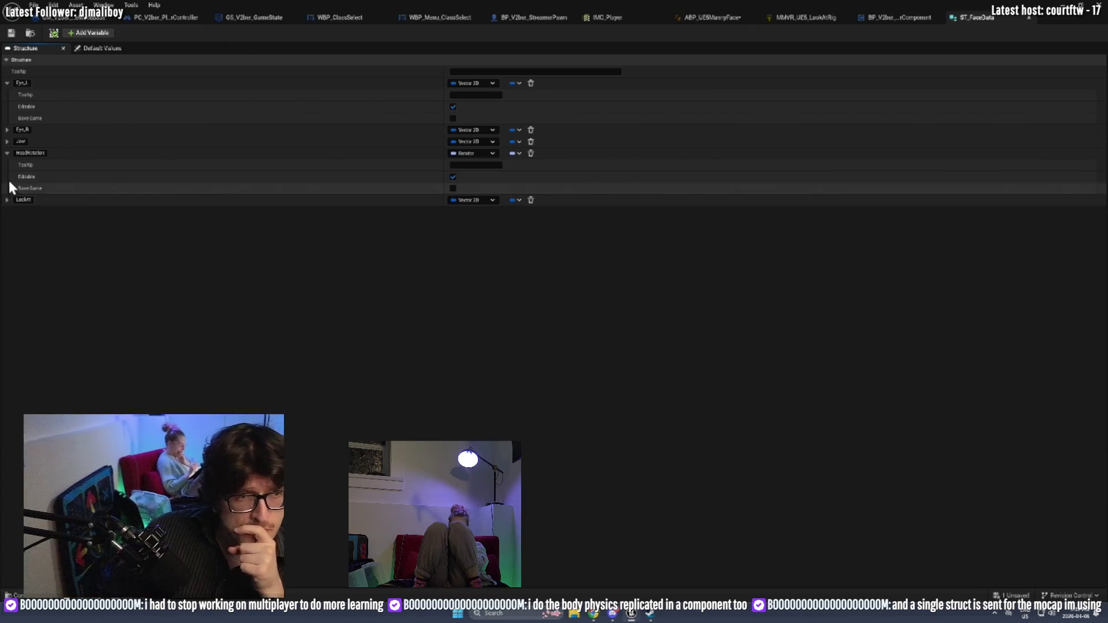
{"action": "left_click", "coordinate": [7, 152]}
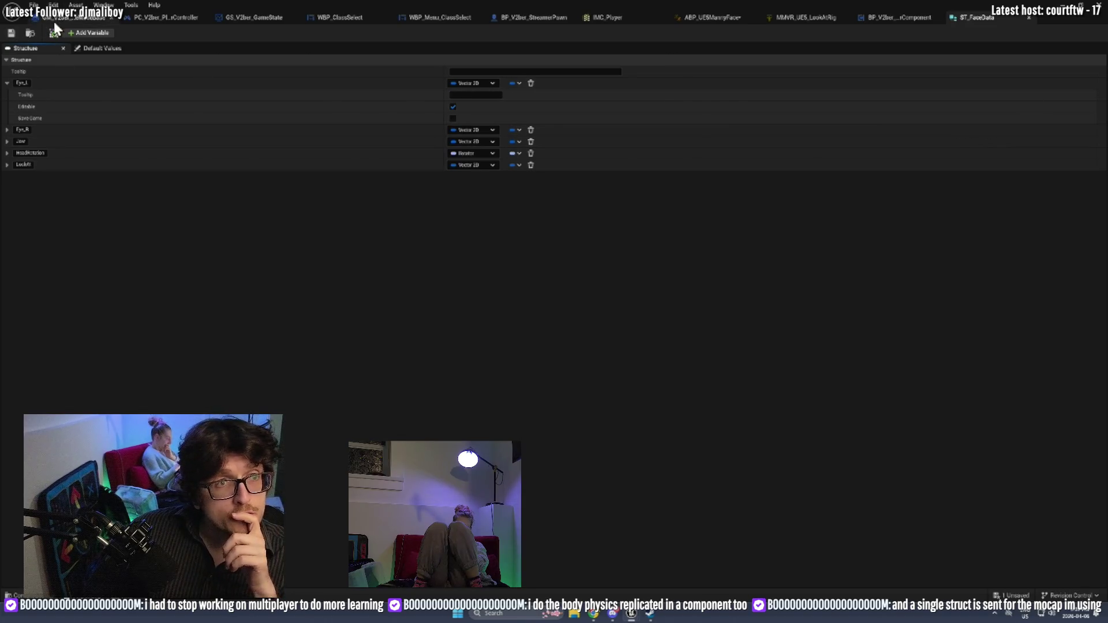
{"action": "left_click", "coordinate": [11, 33]}
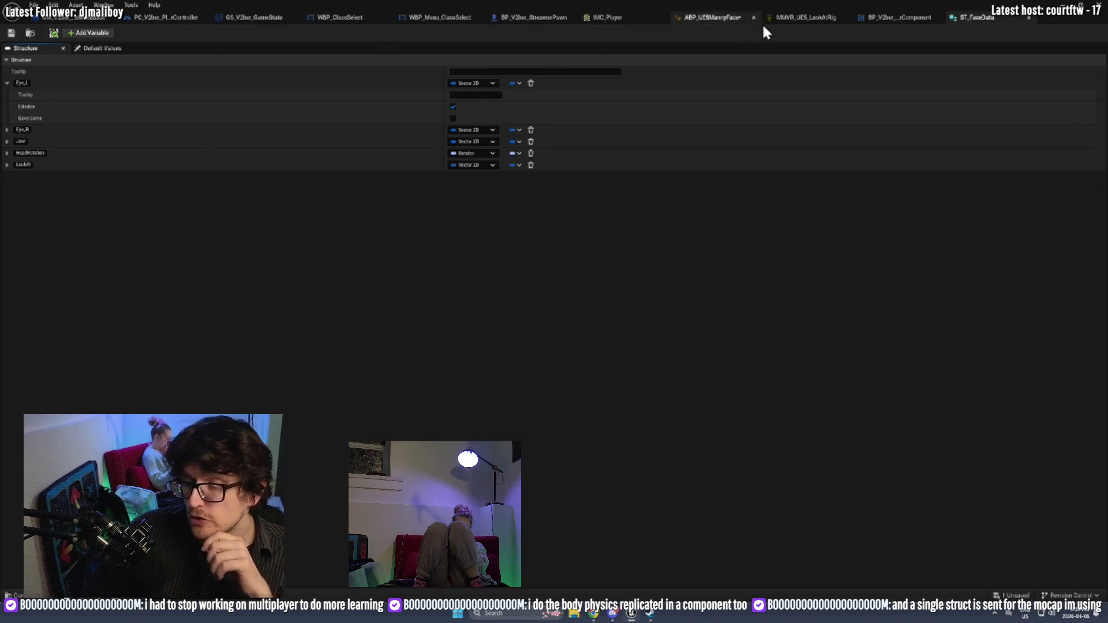
{"action": "left_click", "coordinate": [1061, 6]}
Shrink the editor, launch Play, and tile the Client 1 game window on the left half.
{"action": "mouse_move", "coordinate": [352, 9]}
{"action": "left_mouse_down"}
{"action": "mouse_move", "coordinate": [557, 111]}
{"action": "mouse_move", "coordinate": [1107, 110]}
{"action": "left_mouse_up"}
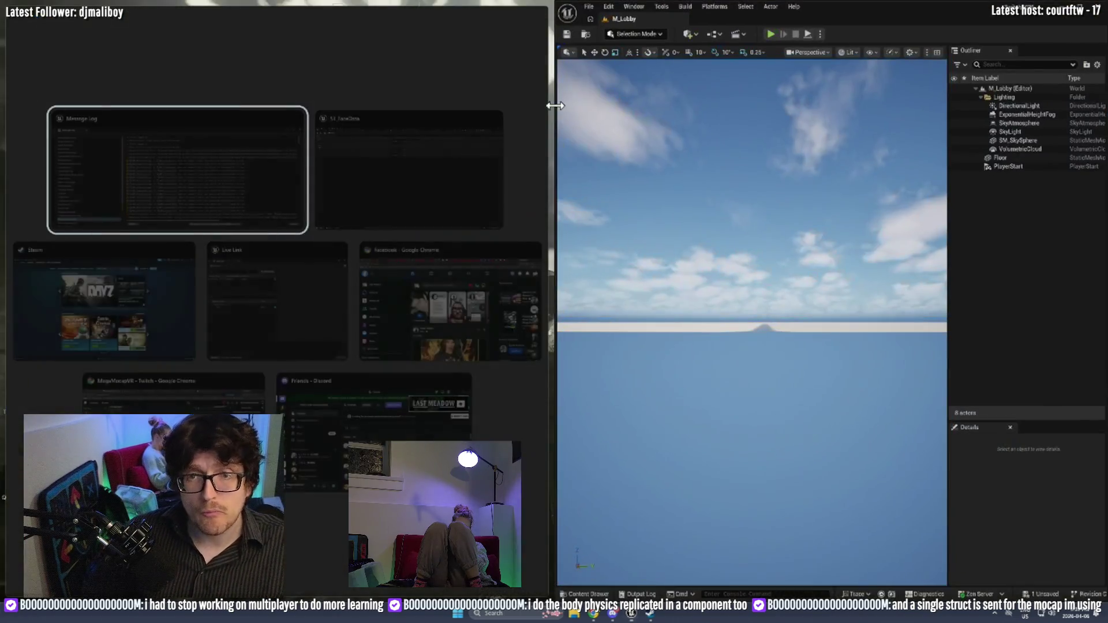
{"action": "left_click", "coordinate": [770, 31]}
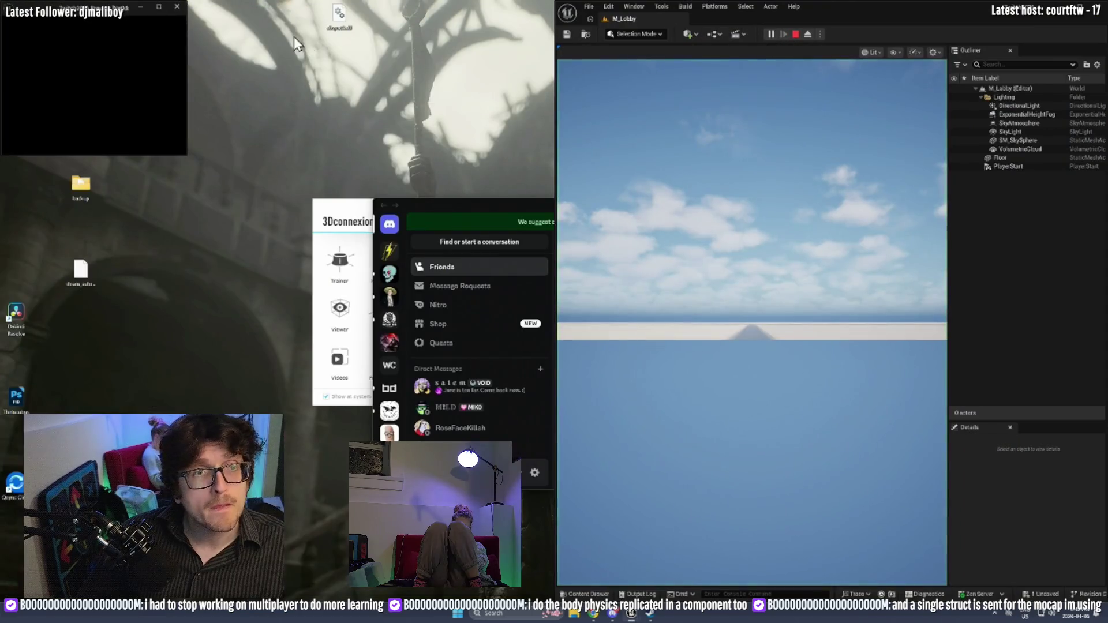
{"action": "left_click", "coordinate": [159, 7]}
{"action": "key", "text": "super+Left"}
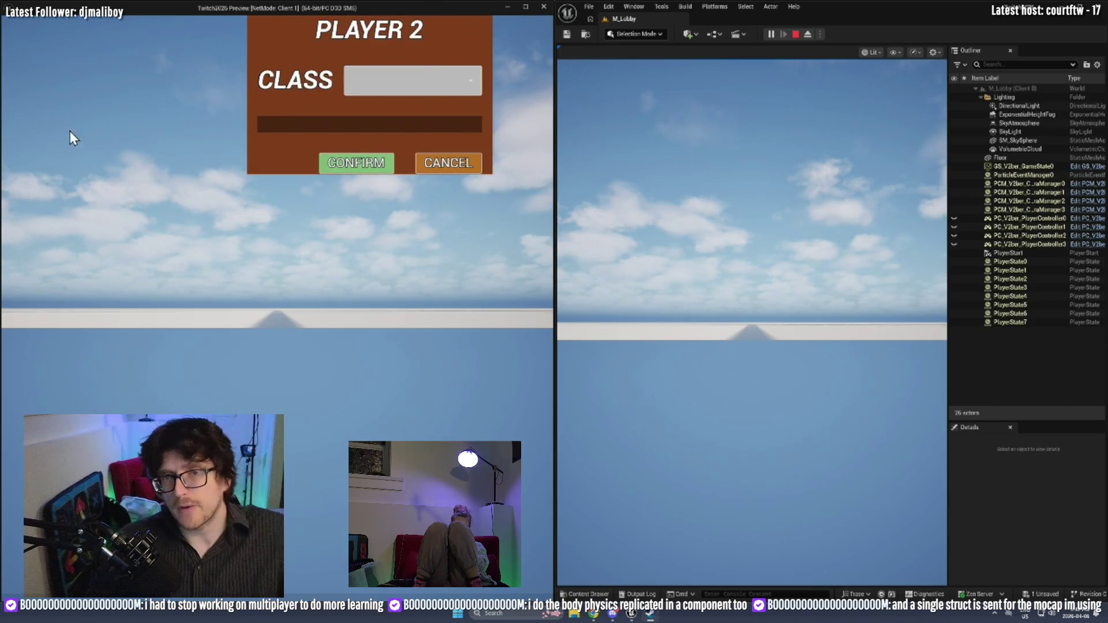
Select the Actor class for Player 2 and confirm.
{"action": "left_click", "coordinate": [412, 81]}
{"action": "left_click", "coordinate": [404, 113]}
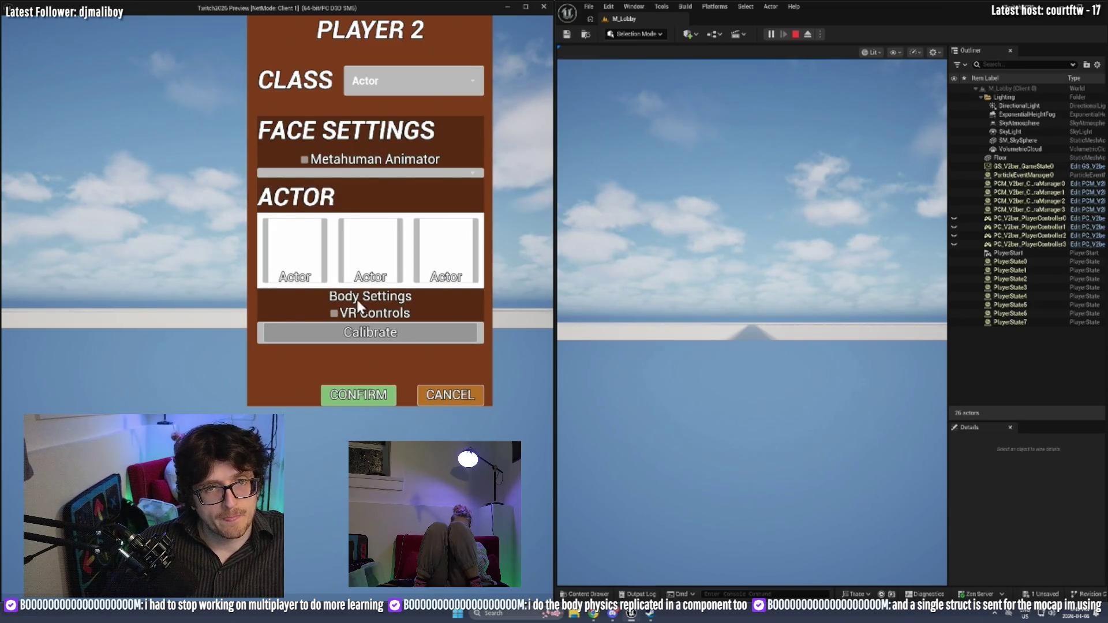
{"action": "left_click", "coordinate": [346, 397]}
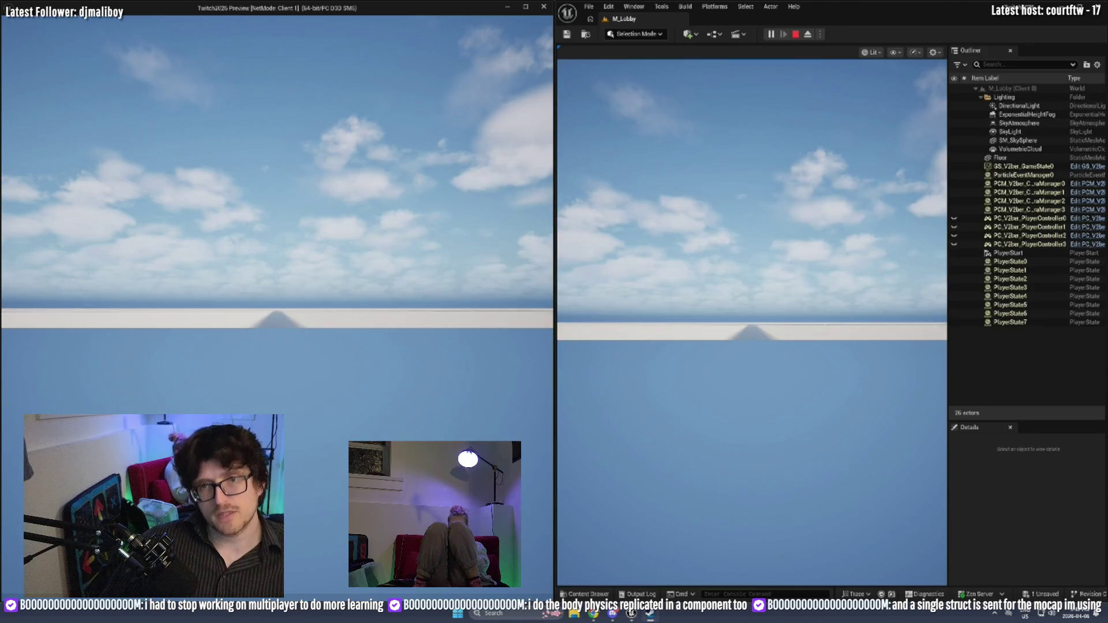
In the Player 1 window, select the Actor class and confirm to spawn the mannequin.
{"action": "key", "text": "alt+Tab"}
{"action": "key", "text": "Escape"}
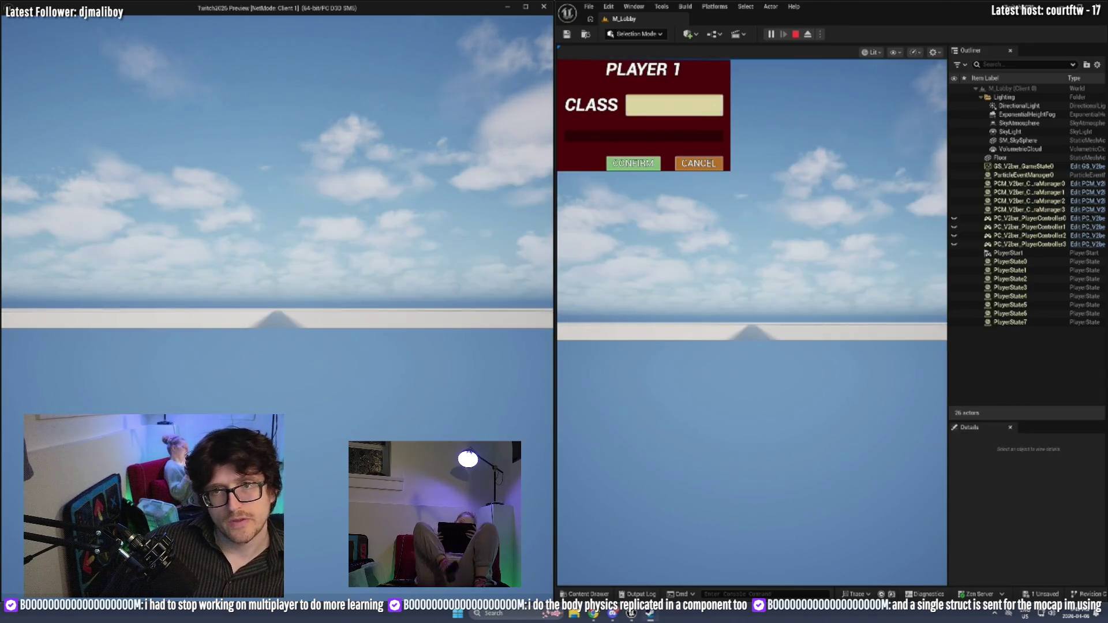
{"action": "left_click", "coordinate": [652, 105]}
{"action": "left_click", "coordinate": [649, 123]}
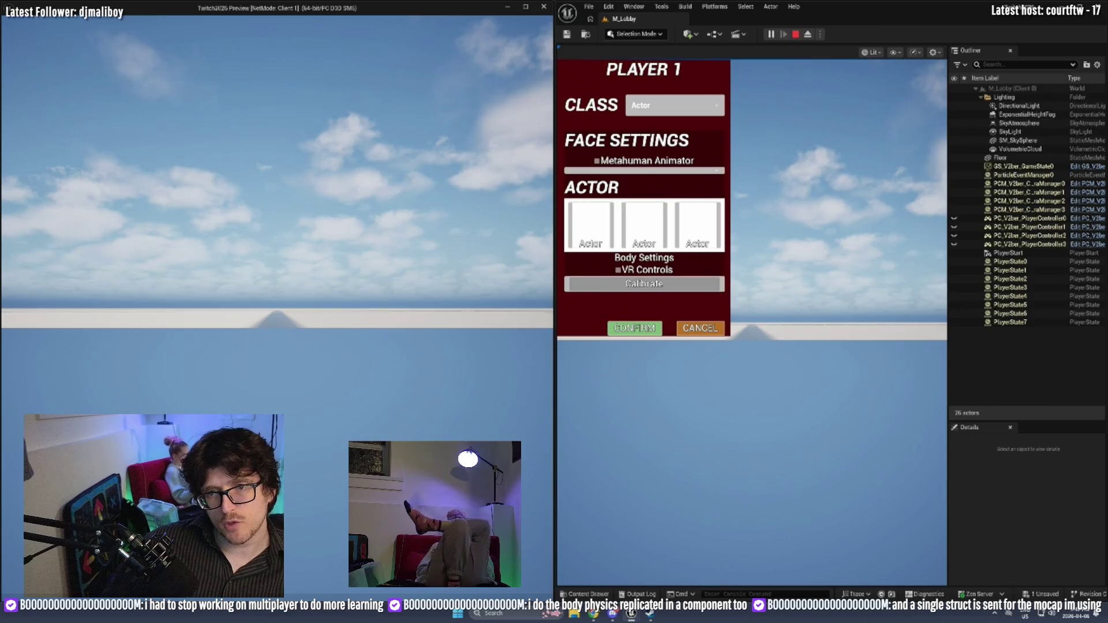
{"action": "left_click", "coordinate": [635, 328]}
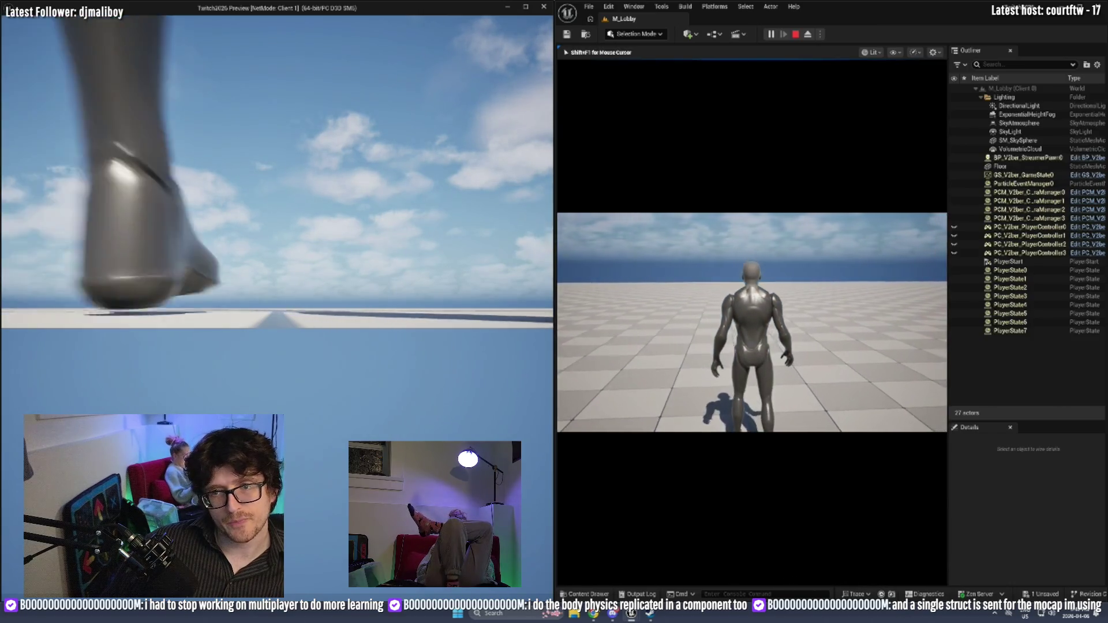